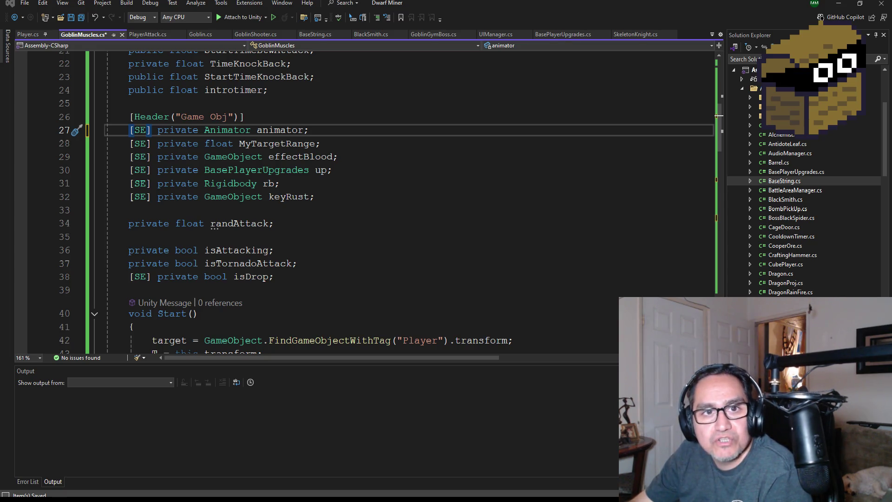
Step: Switch to Discord and open the golden lantern image attachment full-size
key("alt+Tab")
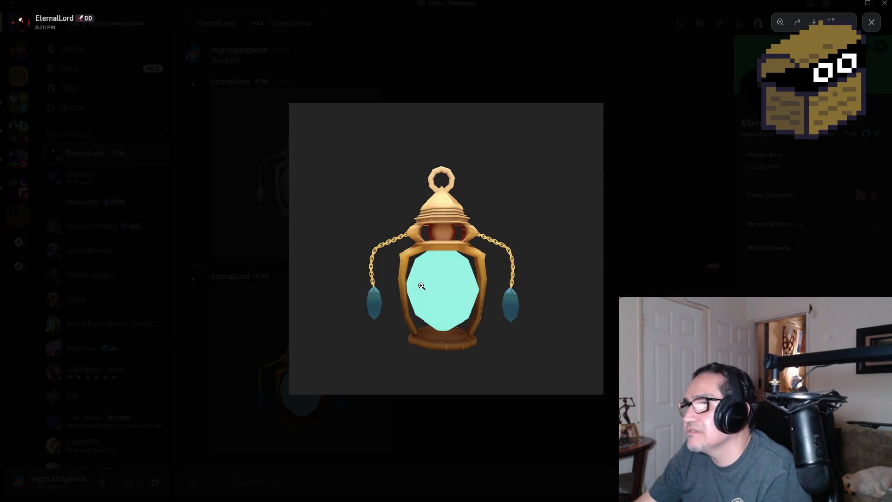
left_click(421, 285)
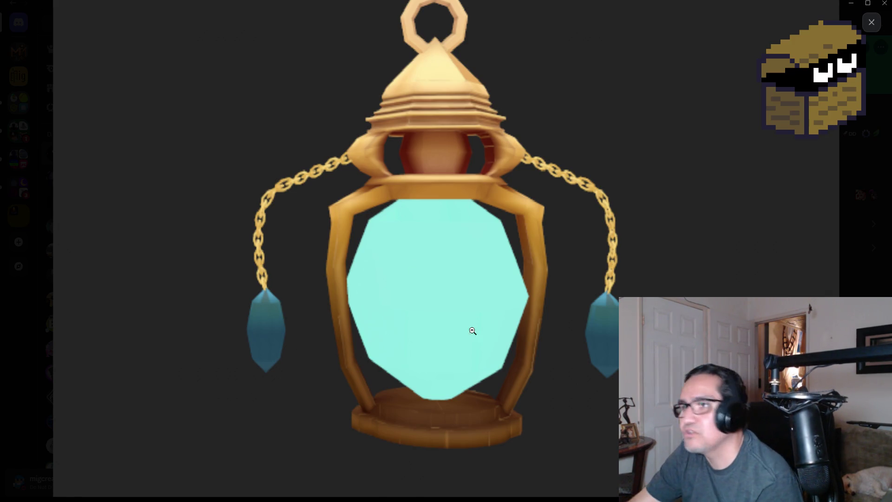
Step: Zoom the lantern image back out and return to GoblinMuscles.cs in Visual Studio
left_click(390, 325)
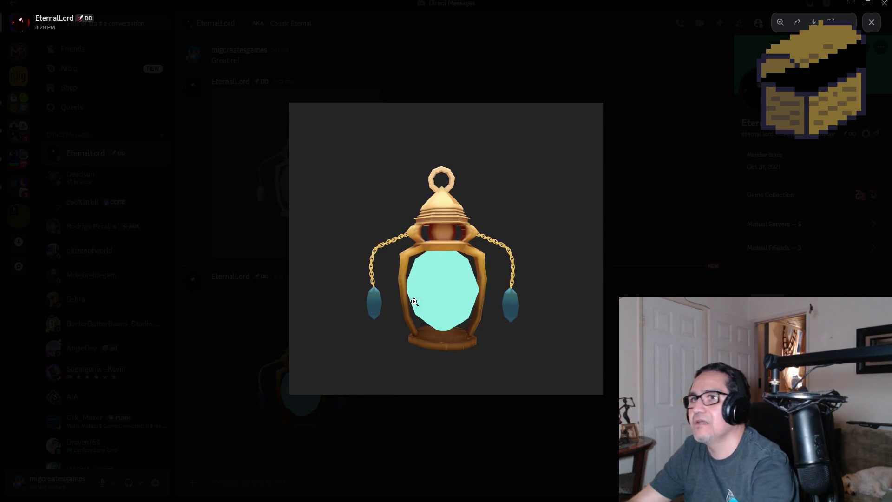
key("alt+Tab")
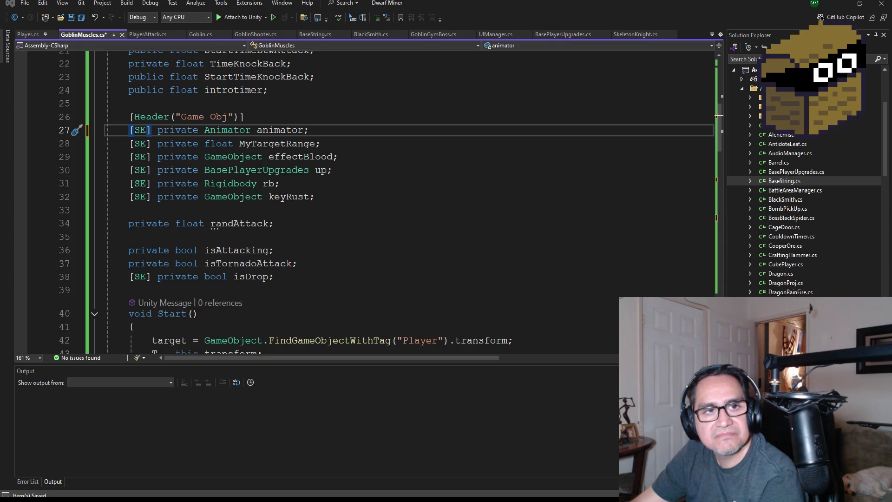
Step: Select the keyRust field and save GoblinMuscles.cs
left_click(719, 115)
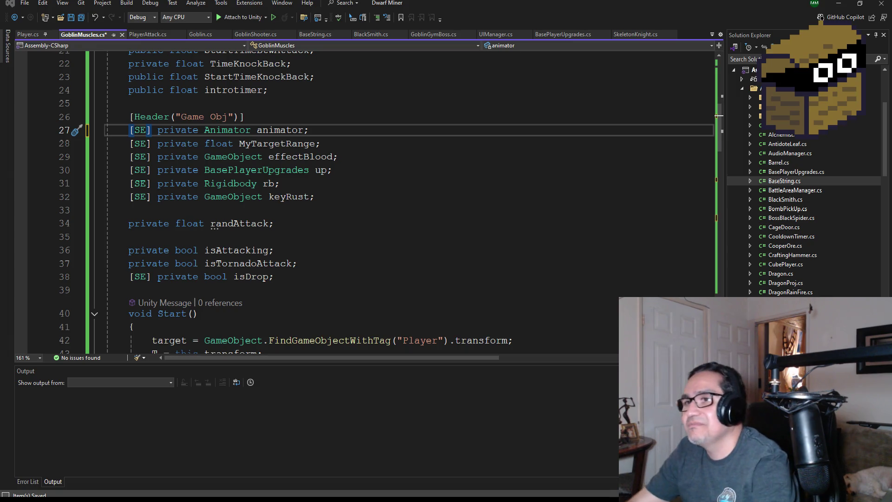
double_click(289, 197)
scroll(306, 200, "up", 1, "ctrl")
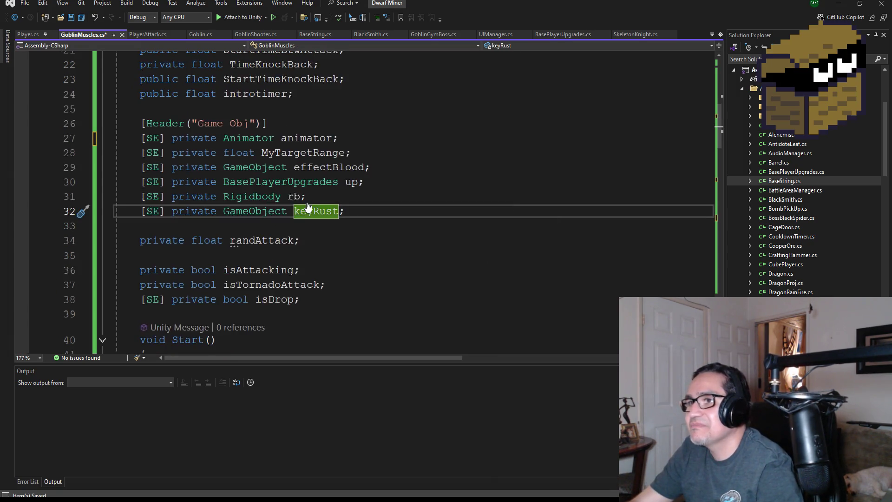
scroll(343, 230, "up", 5)
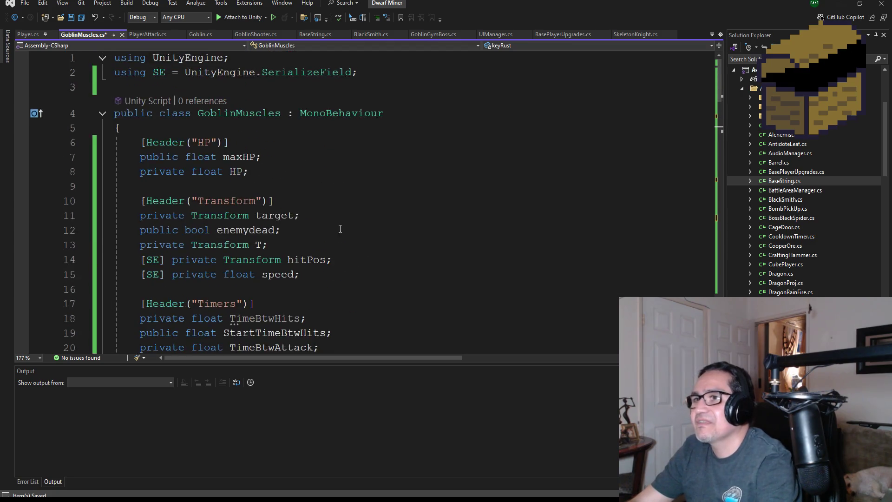
scroll(292, 208, "down", 9)
key("ctrl+s")
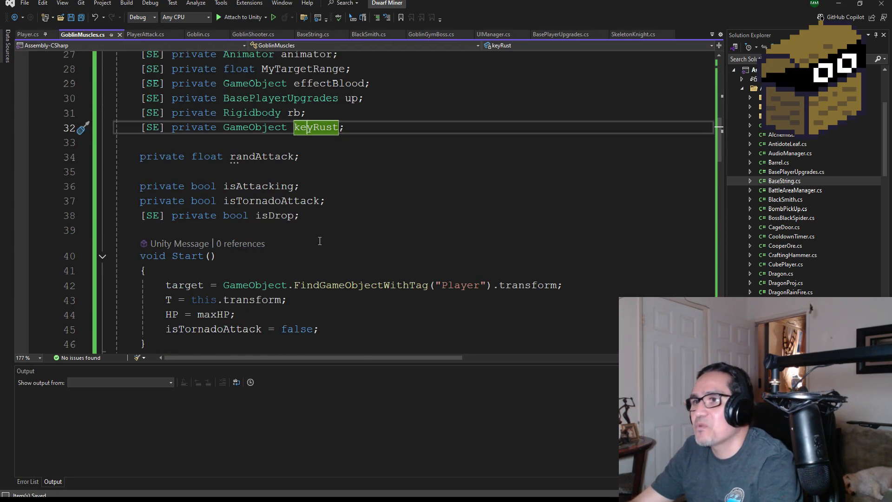
Step: Scroll to the Update method and select the Gym_Goblin_Run animation name on line 56
scroll(320, 238, "down", 3)
scroll(307, 232, "down", 8)
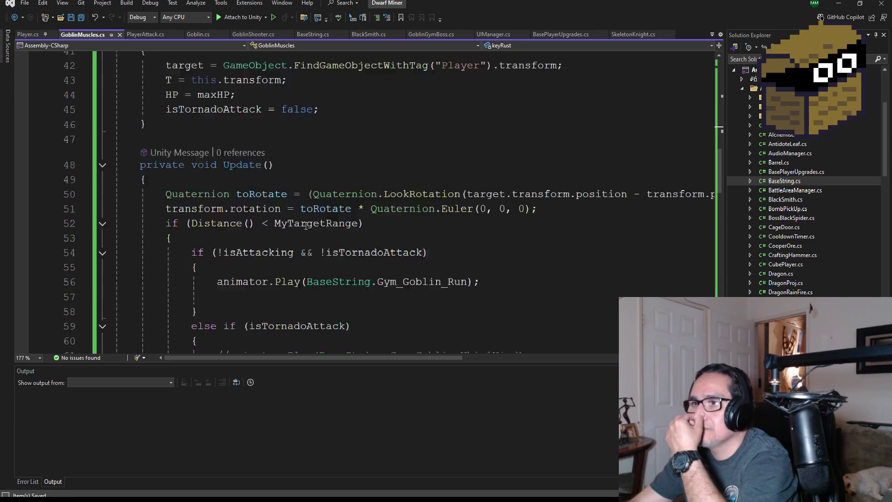
scroll(306, 223, "up", 3)
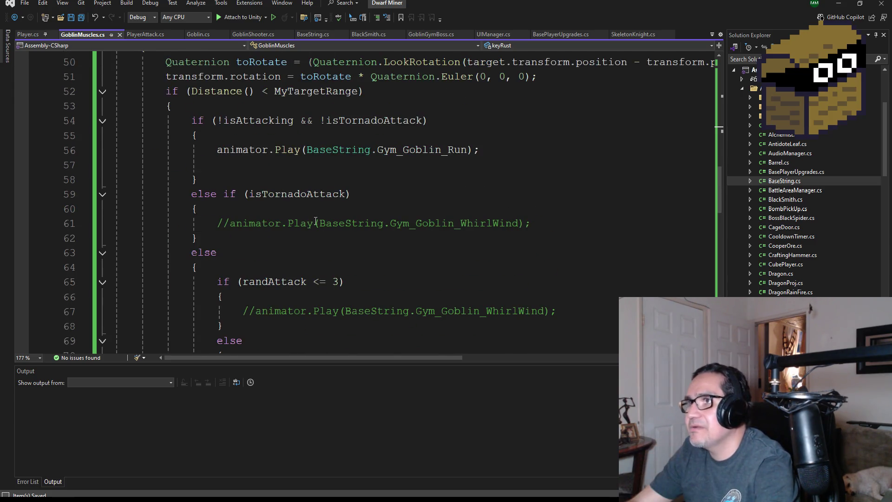
scroll(302, 242, "up", 7)
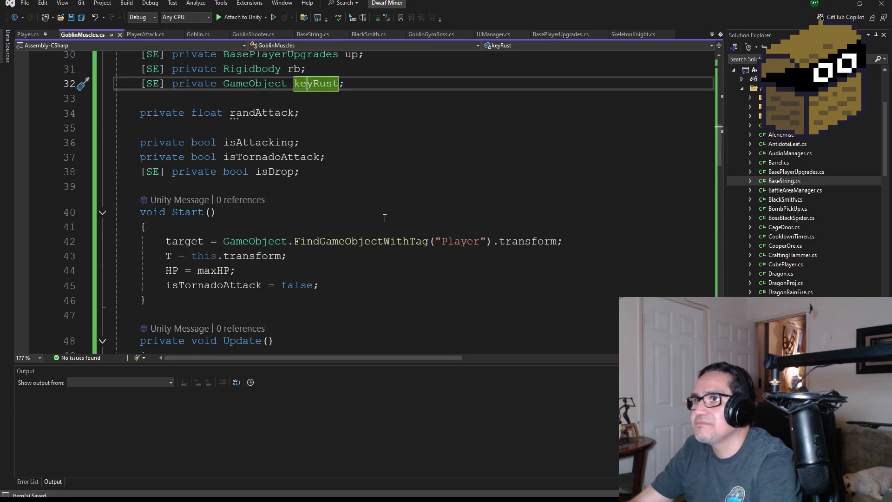
scroll(385, 221, "up", 3)
scroll(319, 246, "down", 10)
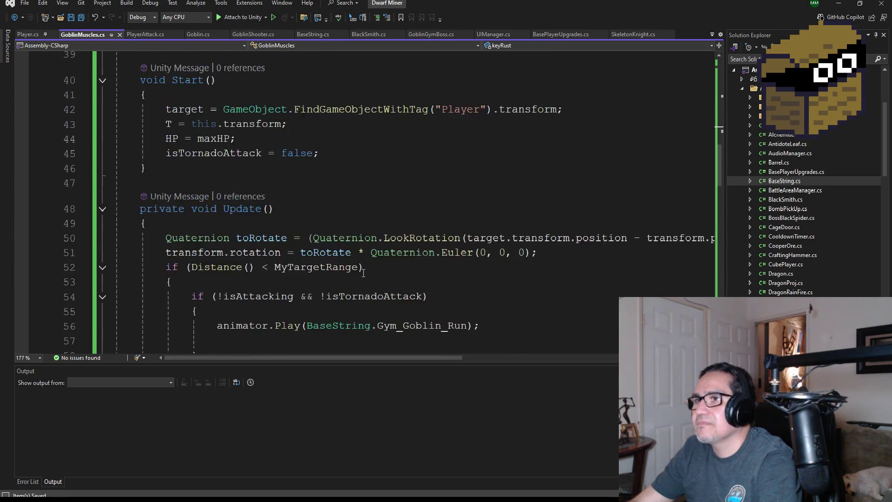
double_click(424, 155)
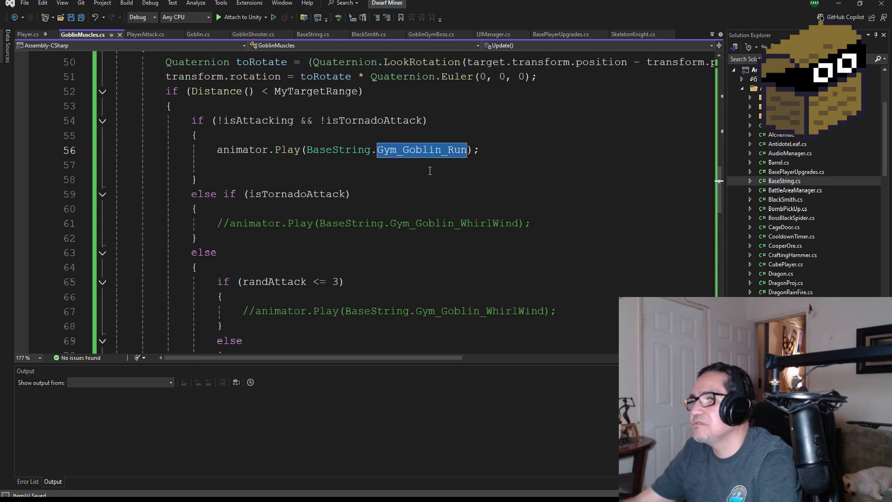
Step: Replace Gym_Goblin_Run with BaseString.Ghal_Run on line 56 and save all files
key("BackSpace")
key("ctrl+space")
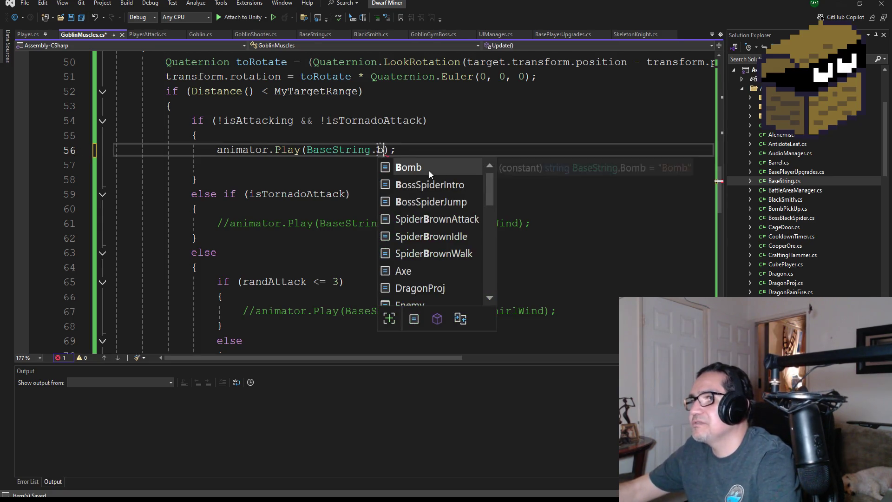
type("Gh")
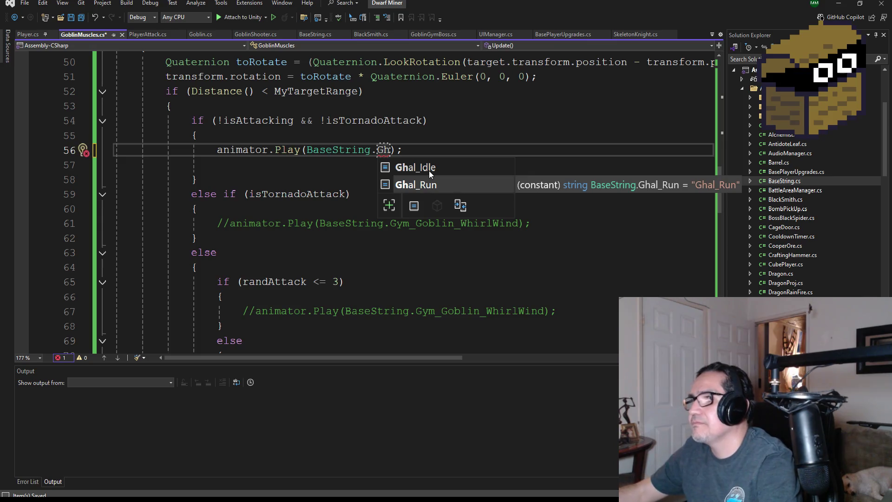
double_click(415, 185)
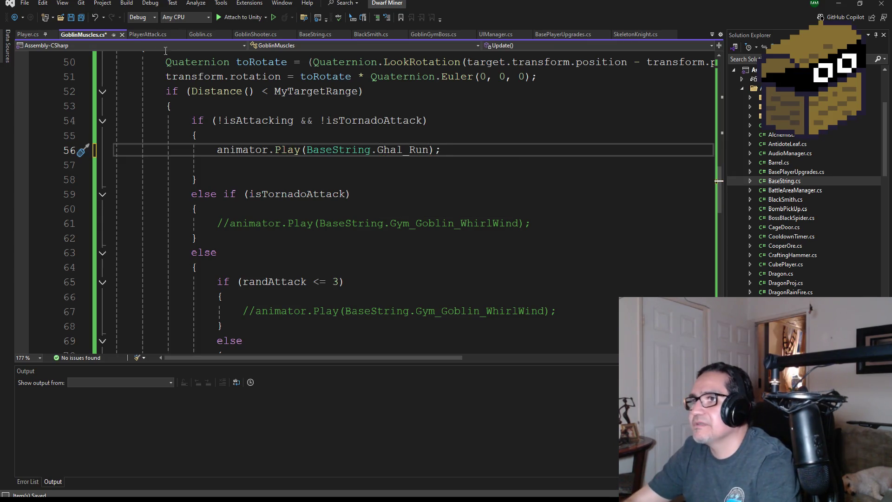
left_click(82, 20)
Step: Scroll down to the empty else block around line 82
scroll(391, 255, "up", 1)
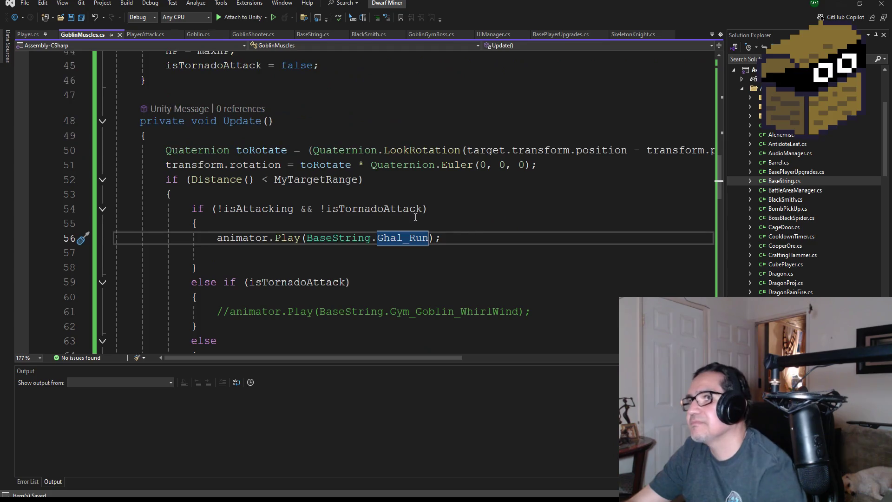
scroll(390, 255, "down", 1)
scroll(354, 249, "down", 2)
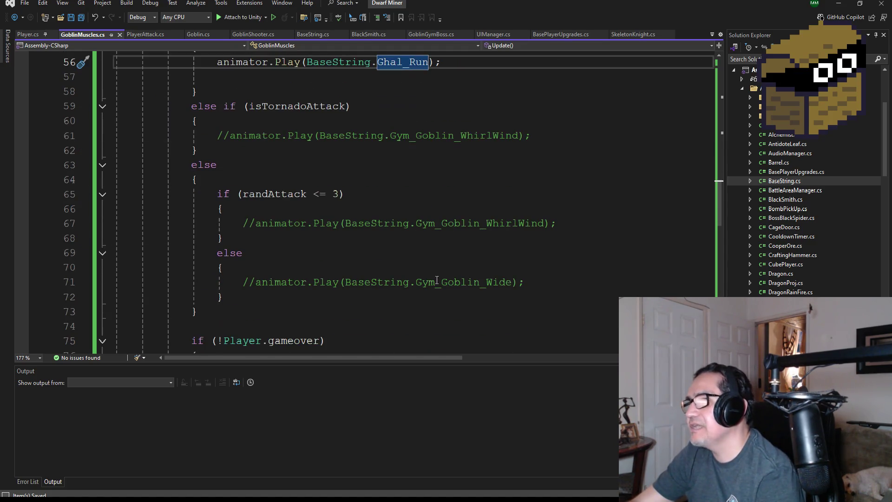
scroll(463, 232, "down", 4)
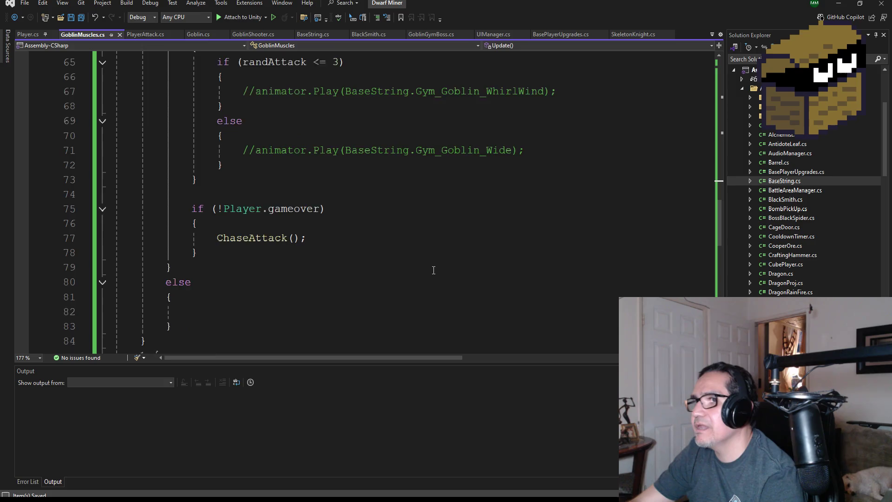
scroll(366, 274, "down", 5)
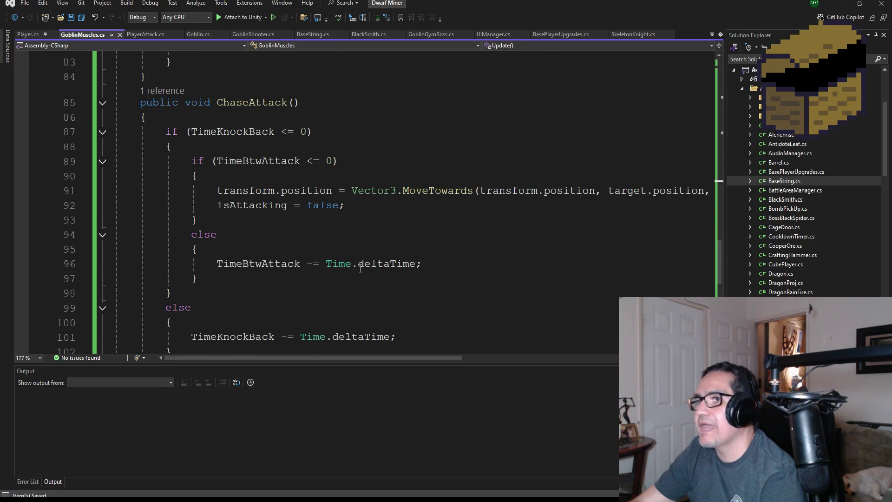
scroll(354, 264, "up", 6)
scroll(354, 263, "down", 3)
left_click(211, 181)
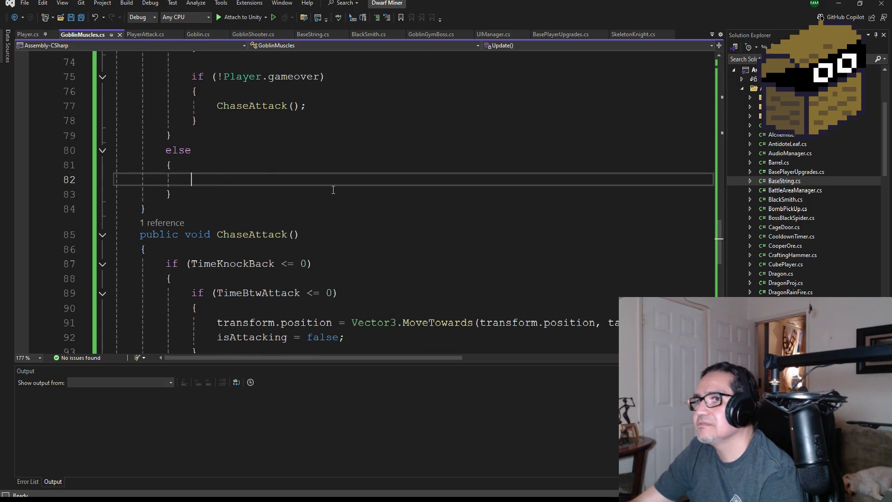
Step: Delete the blank line 57 below the animator.Play call
scroll(381, 253, "down", 6)
scroll(386, 249, "up", 13)
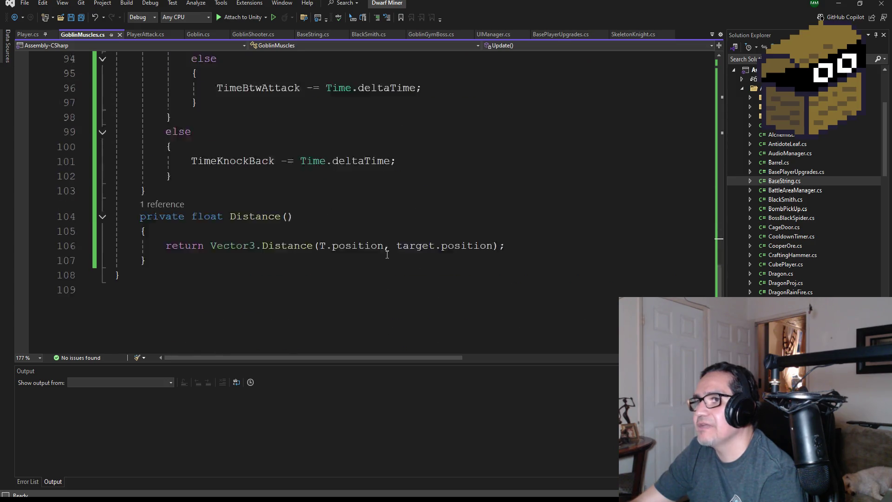
scroll(385, 241, "up", 2)
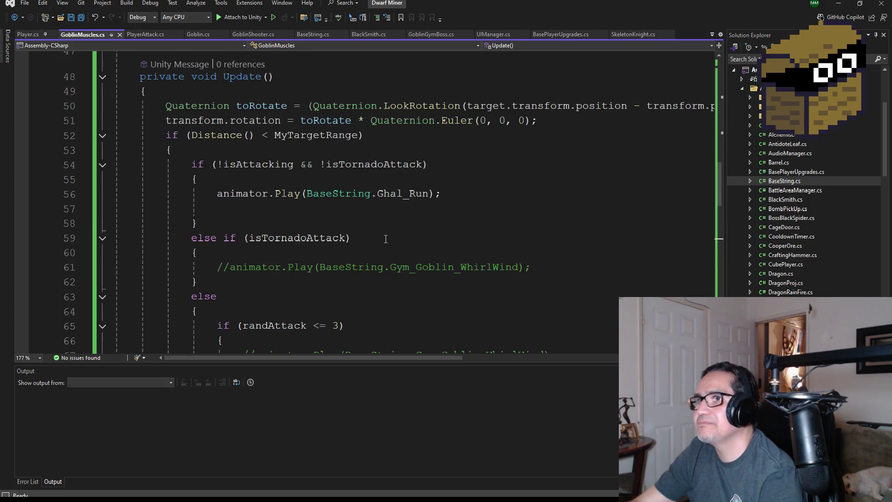
scroll(385, 238, "down", 8)
scroll(379, 228, "up", 6)
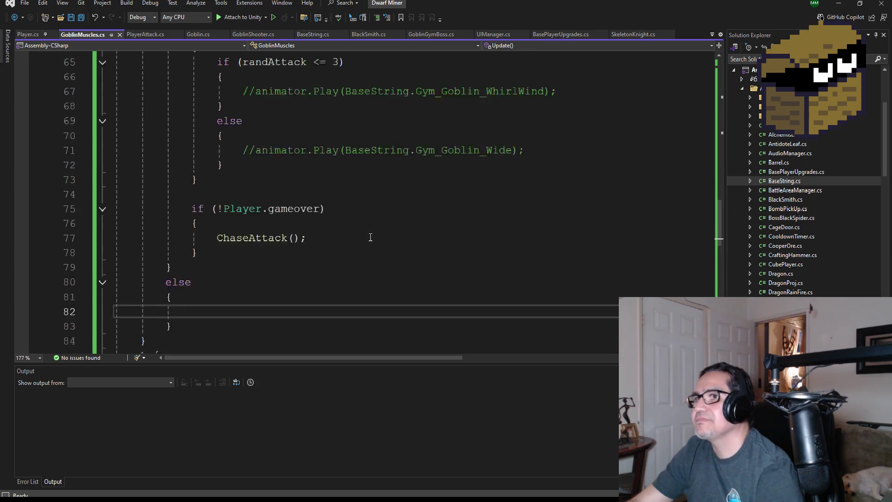
scroll(377, 220, "up", 2)
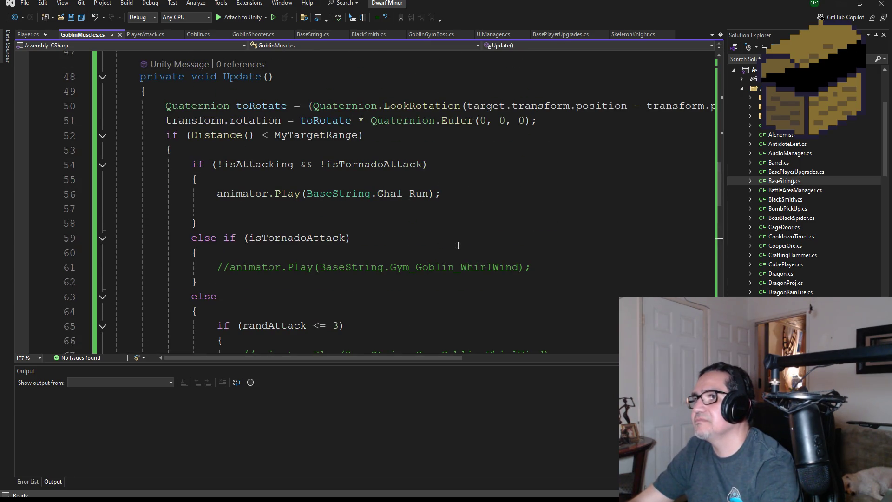
left_click_drag(442, 194, 215, 196)
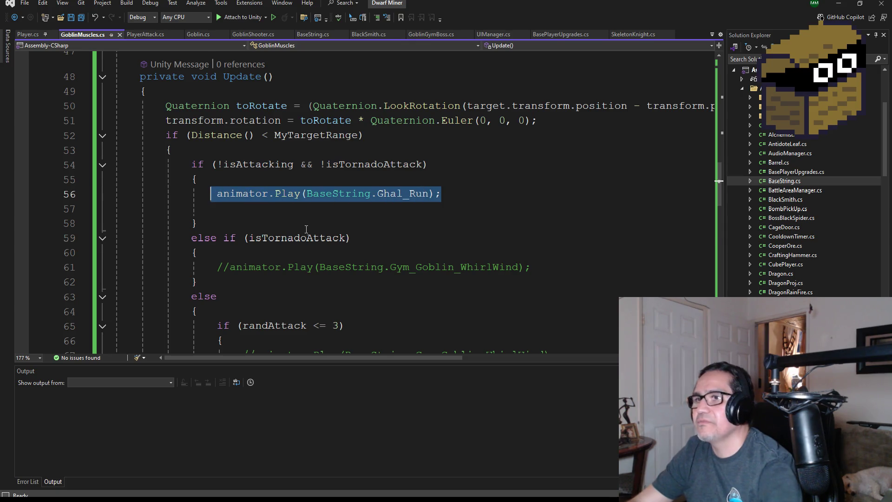
left_click(249, 212)
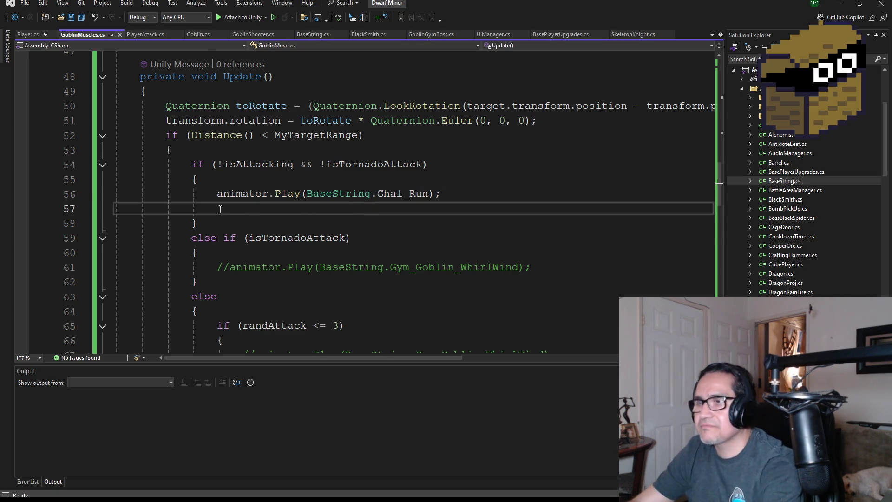
key("BackSpace")
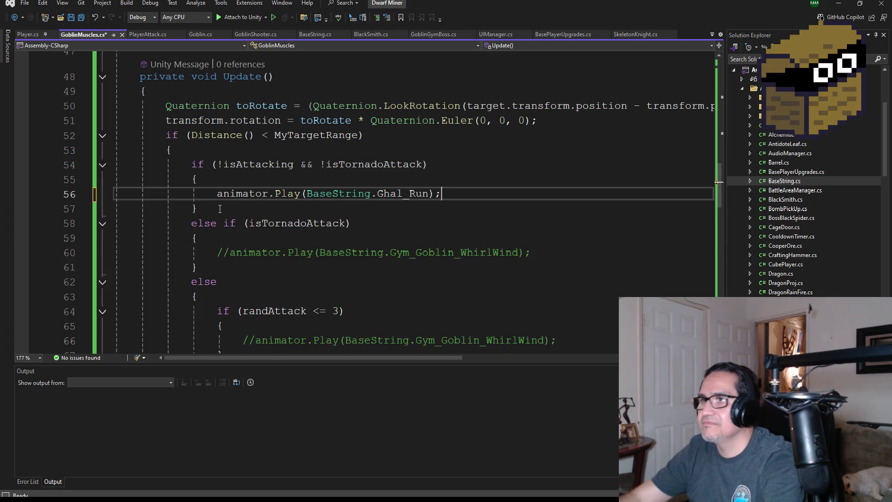
Step: Select the animator.Play(BaseString.Ghal_Run); statement and place the caret on the empty else line
key("ctrl+shift+Left")
key("ctrl+shift+Left")
key("ctrl+shift+Left")
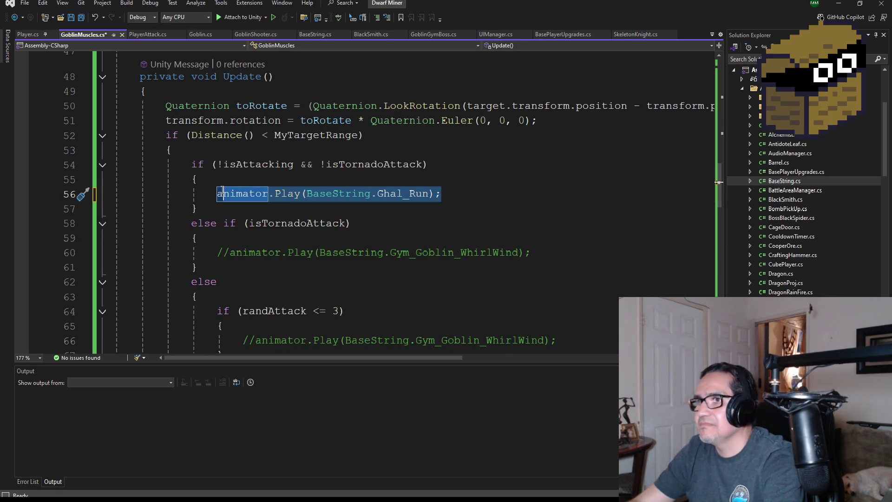
left_click(448, 196)
left_click_drag(449, 195, 218, 199)
key("ctrl+c")
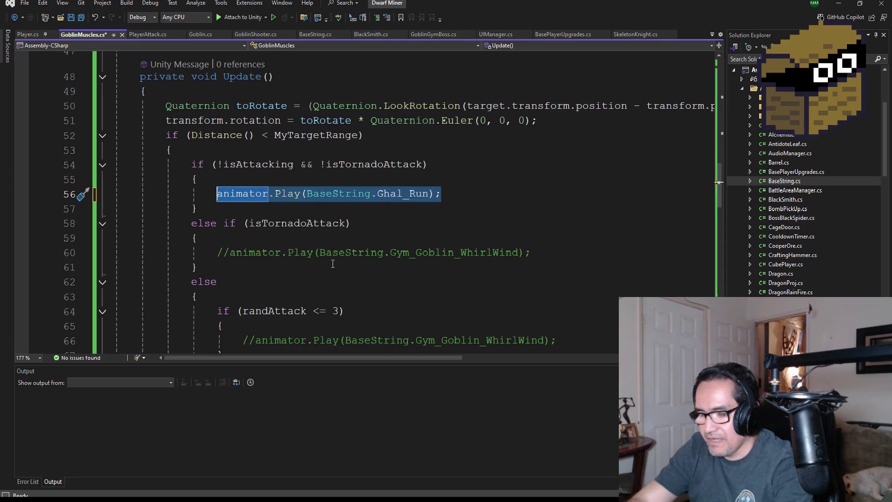
scroll(285, 239, "down", 8)
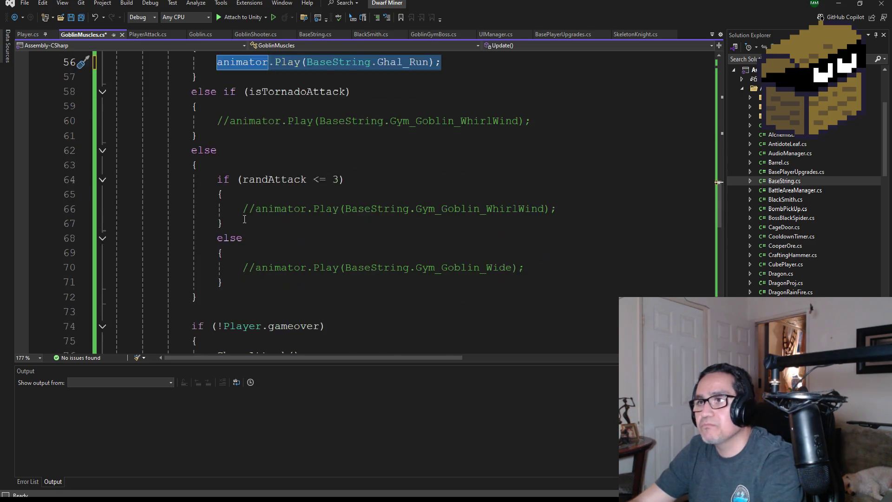
left_click(198, 205)
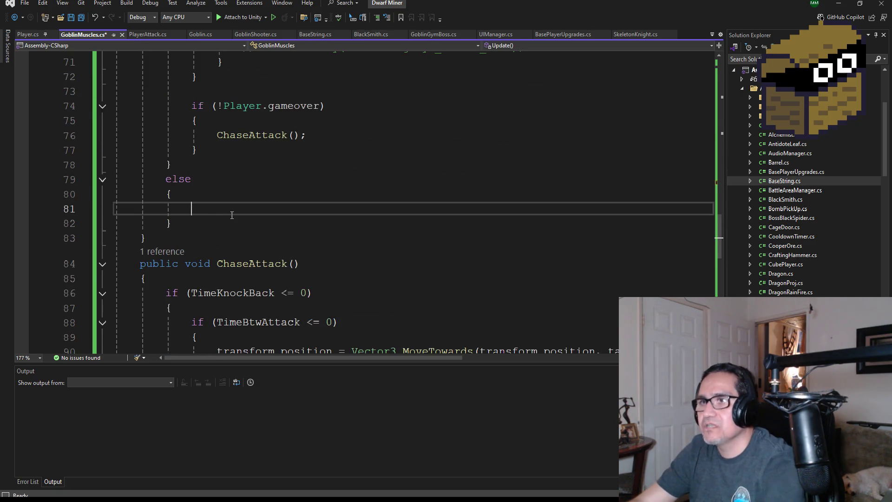
Step: Paste the play statement into the else block, change it to Ghal_Idle, and save
key("ctrl+v")
key("Left")
key("Left")
key("Left")
key("ctrl+w")
key("BackSpace")
key("BackSpace")
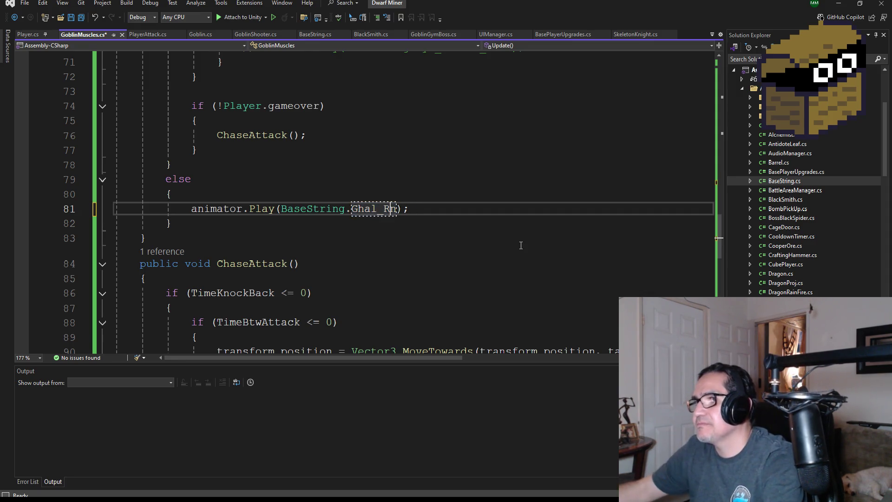
type("Idle")
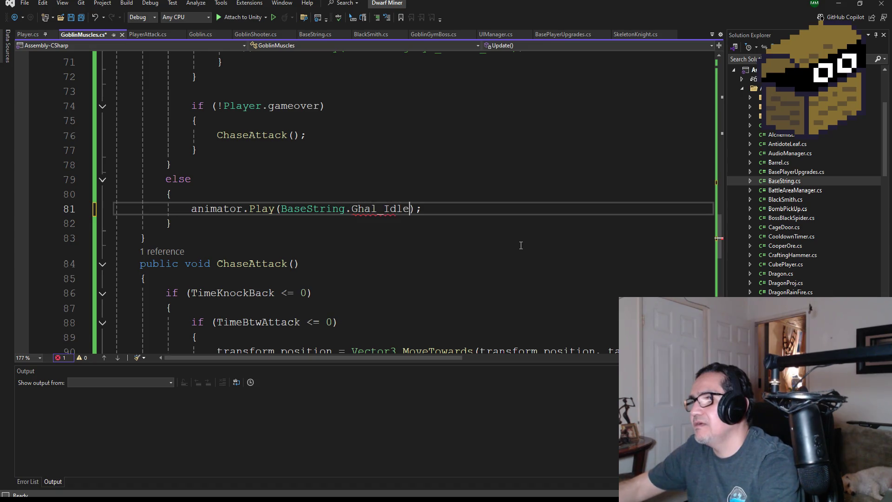
left_click(472, 154)
left_click(70, 17)
Step: Review the script and switch back to the Unity editor
scroll(298, 193, "down", 6)
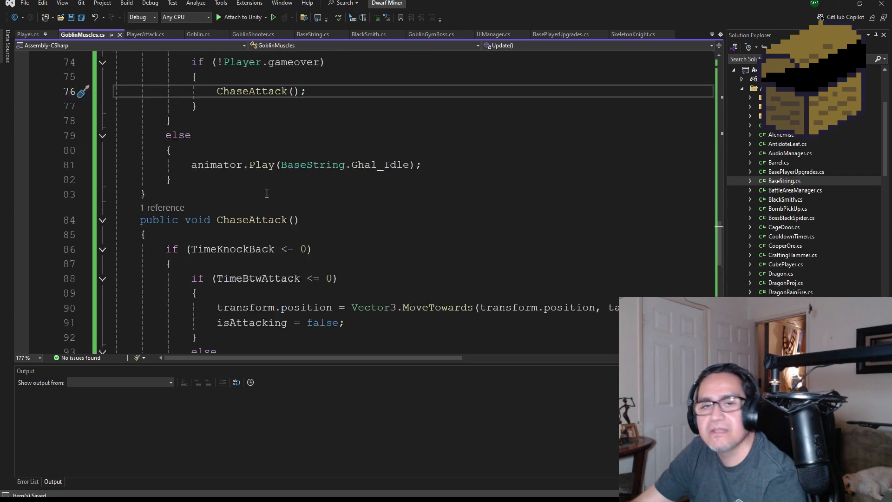
scroll(337, 229, "up", 2)
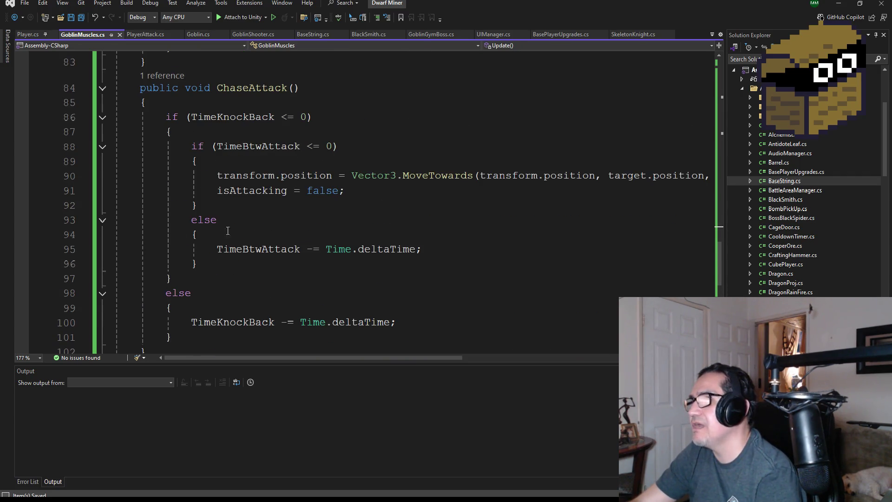
scroll(314, 225, "down", 5)
scroll(390, 255, "up", 3)
scroll(313, 257, "up", 20)
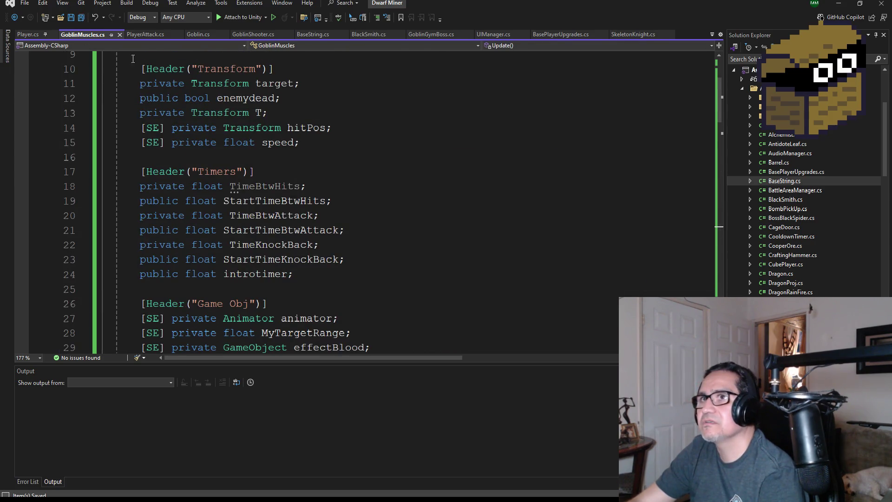
scroll(328, 214, "down", 11)
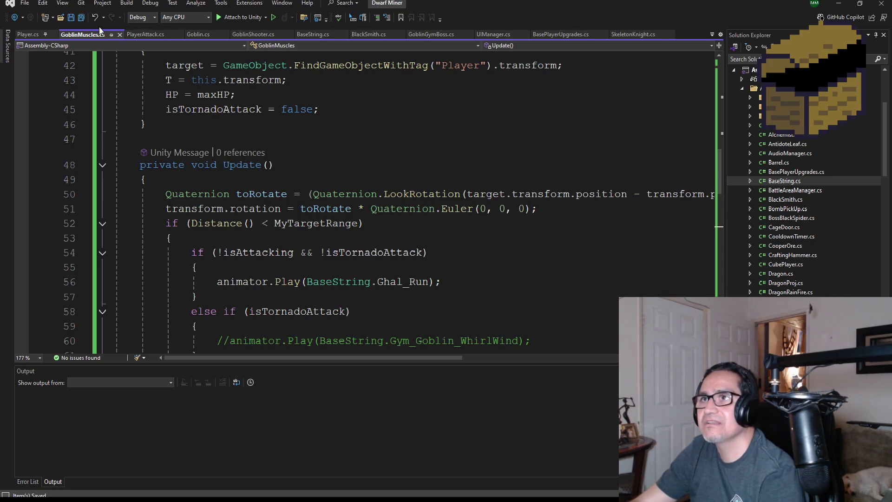
left_click(832, 8)
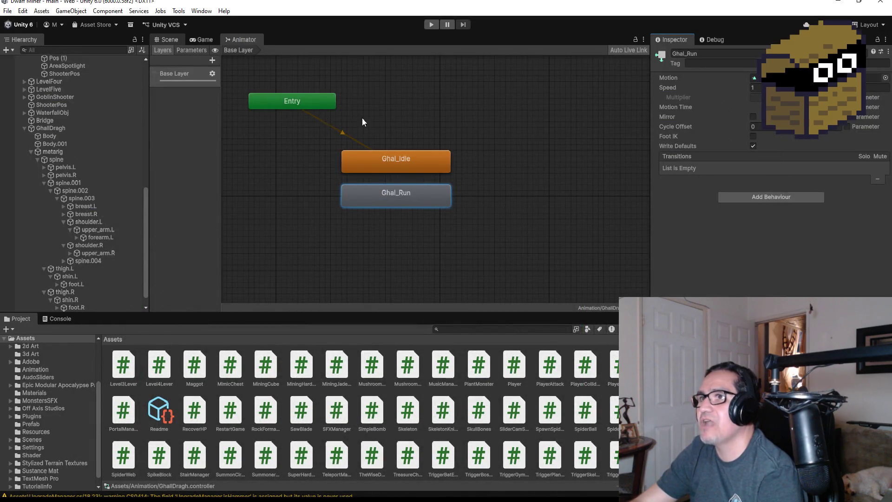
Step: Switch to the Scene view, enter Play mode and start walking out of the mine
key("ctrl+1")
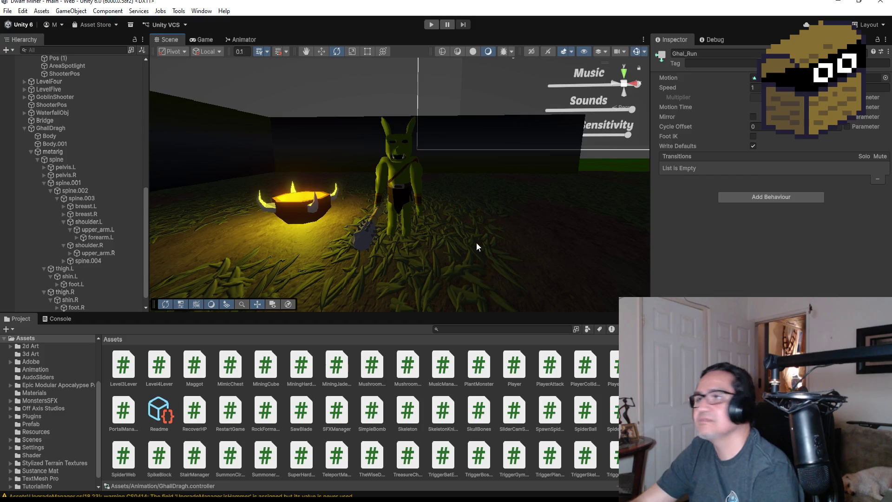
left_click(429, 24)
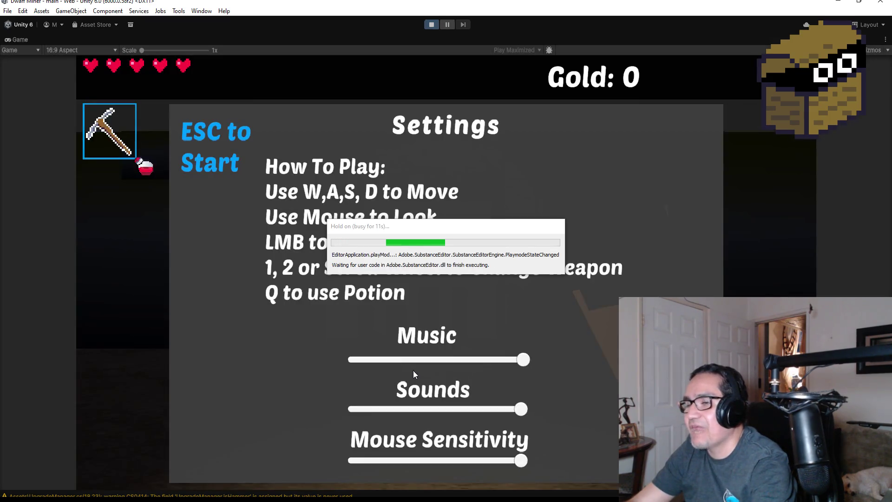
key("Escape")
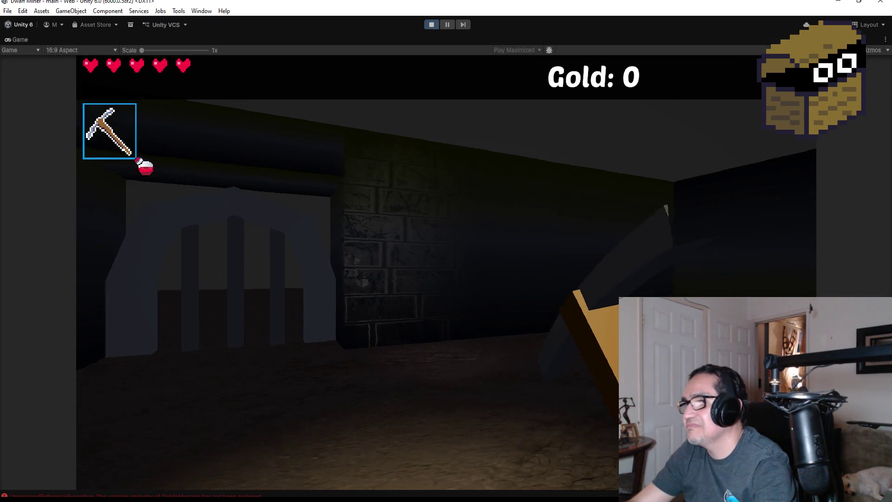
key("w")
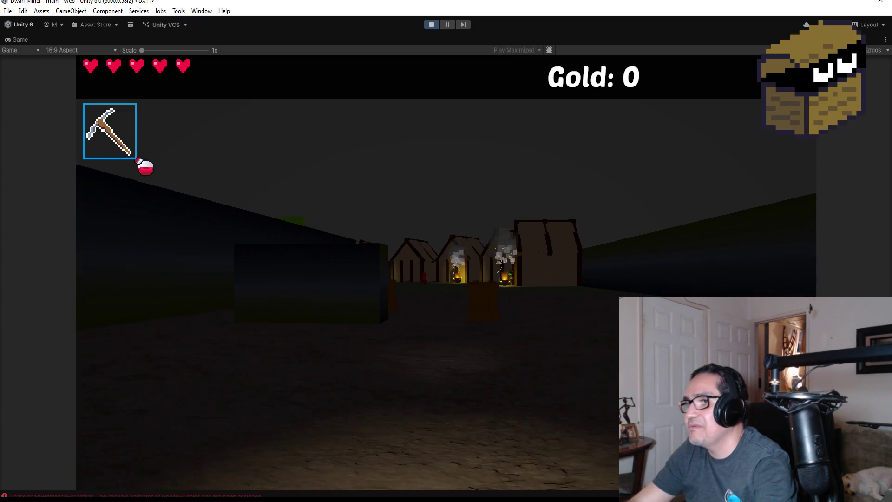
scroll(446, 250, "down", 1)
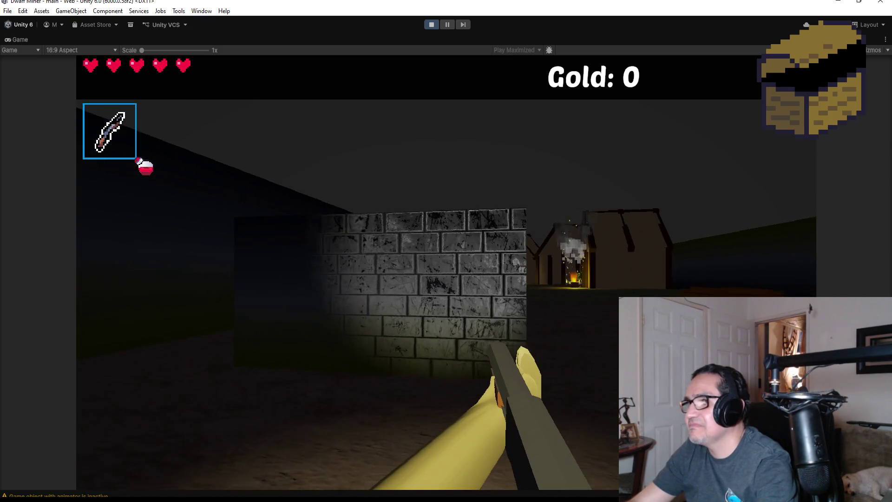
Step: Walk through the village and shoot the red demon with two fireballs
key("w")
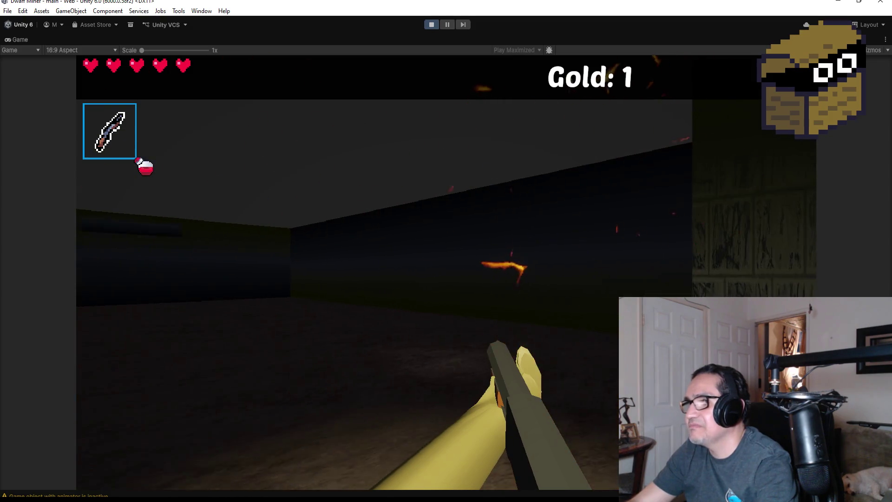
key("w")
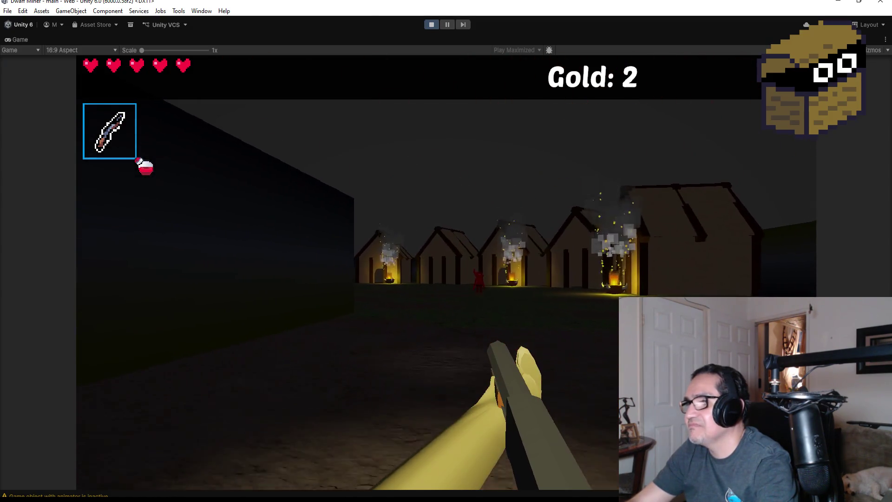
key("w")
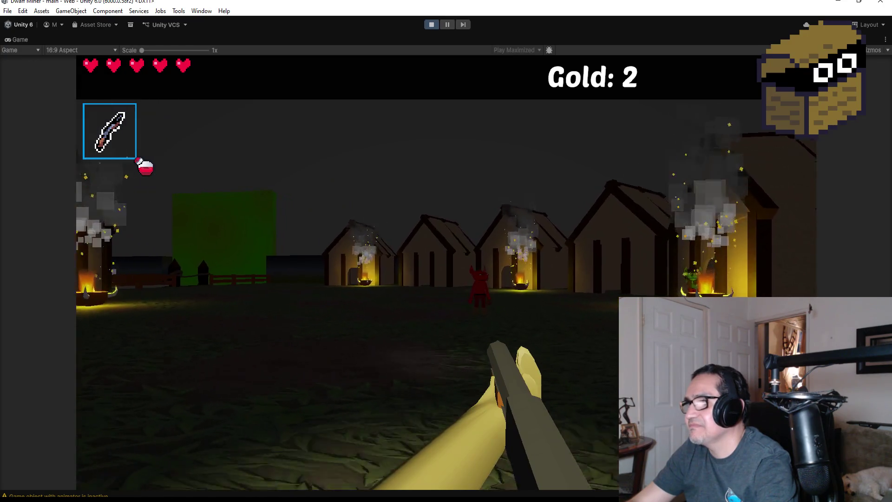
key("w")
left_click(348, 273)
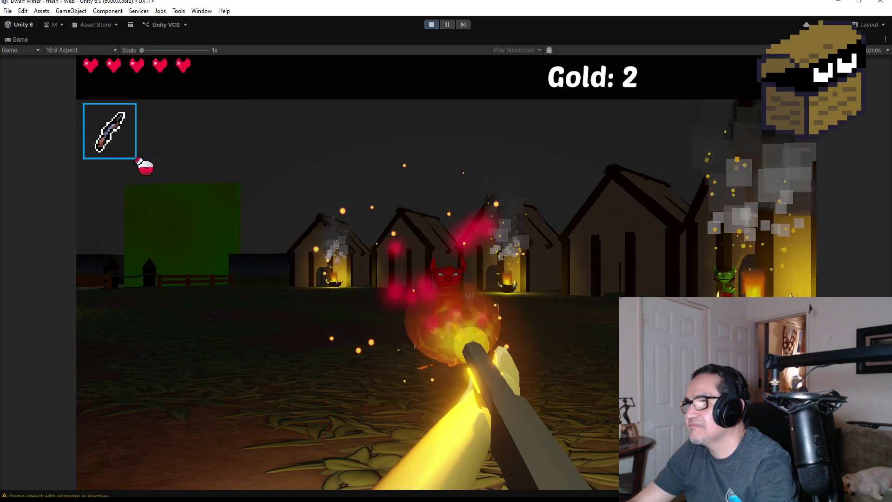
left_click(348, 273)
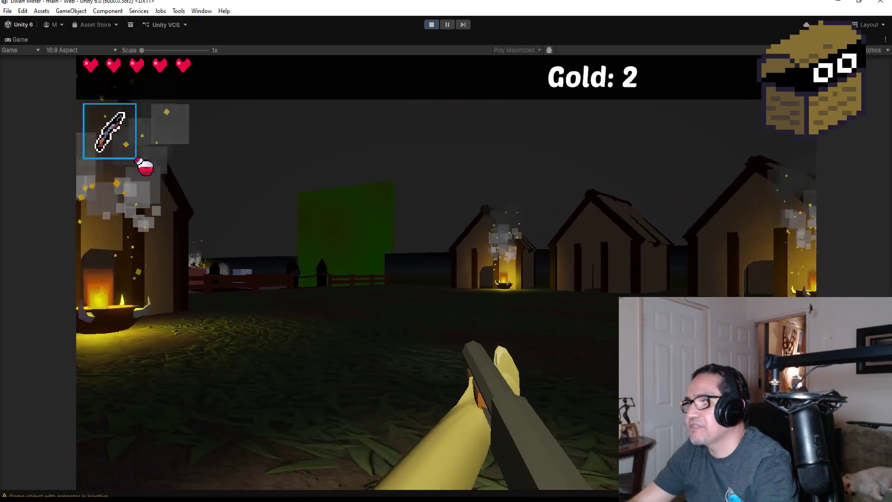
Step: Go through the gate past the coloured blocks and shoot down the goblin
key("w")
key("w")
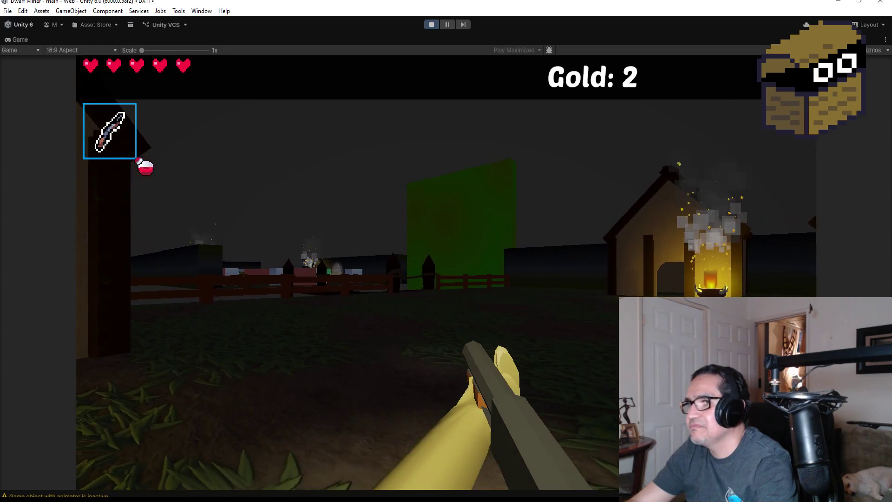
key("w")
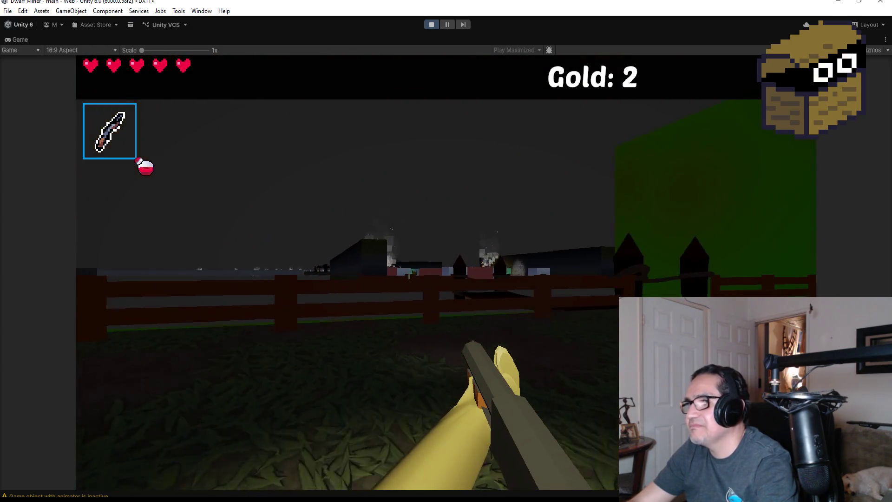
key("s")
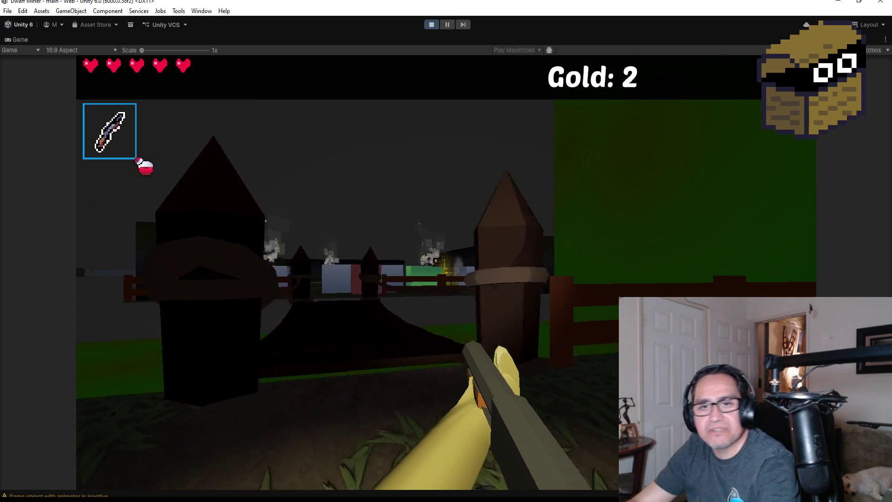
key("w")
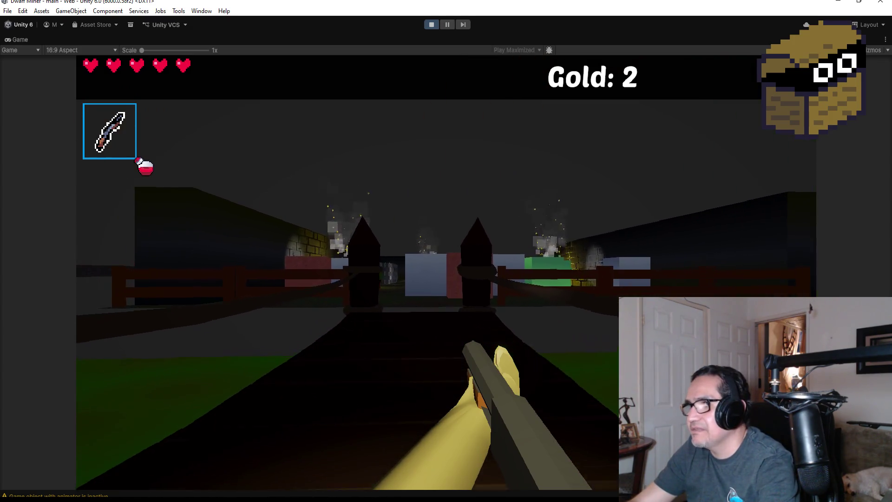
key("w")
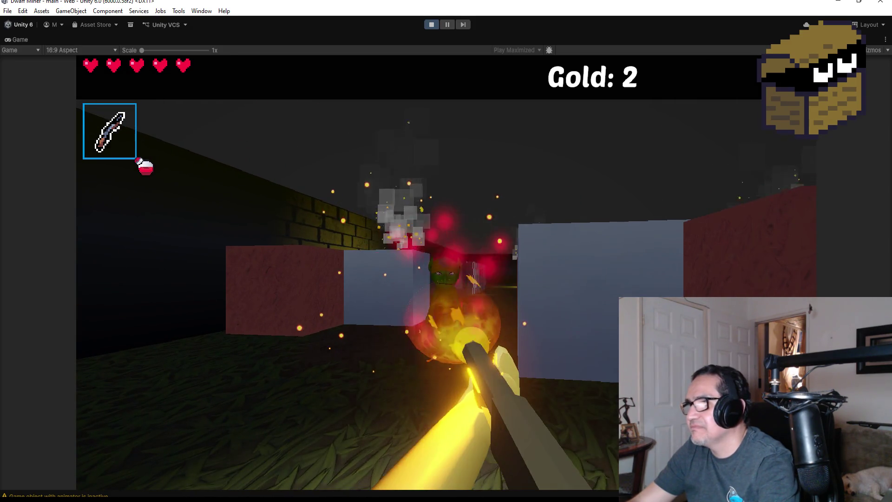
left_click(419, 272)
key("w")
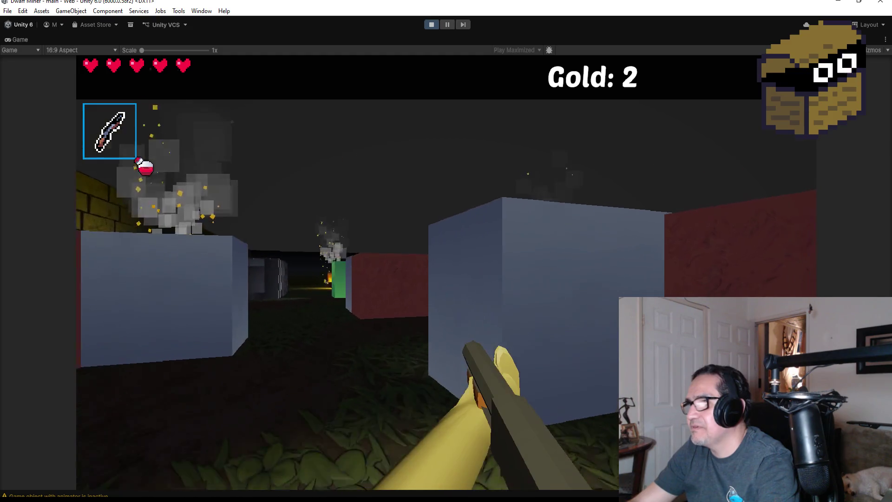
left_click(446, 272)
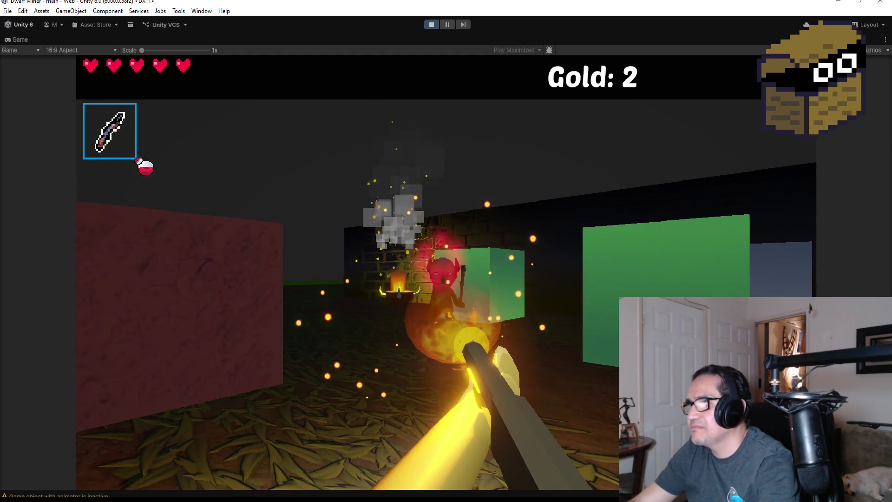
key("w")
key("s")
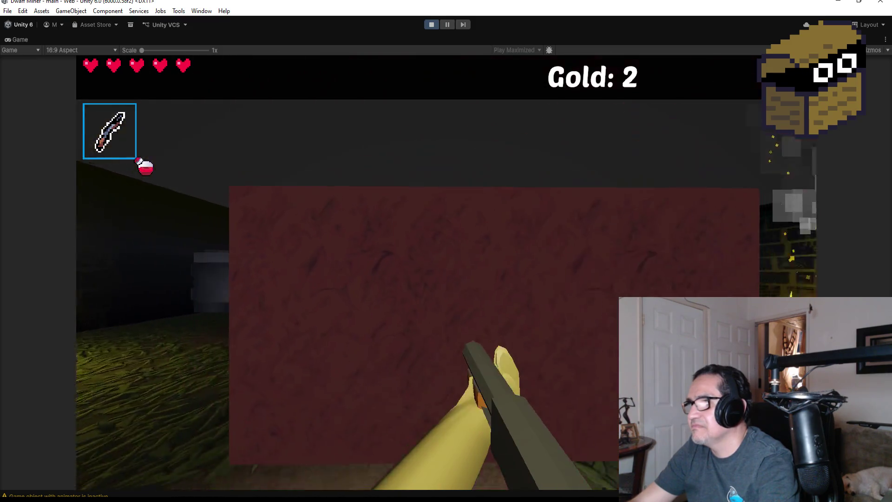
left_click(446, 273)
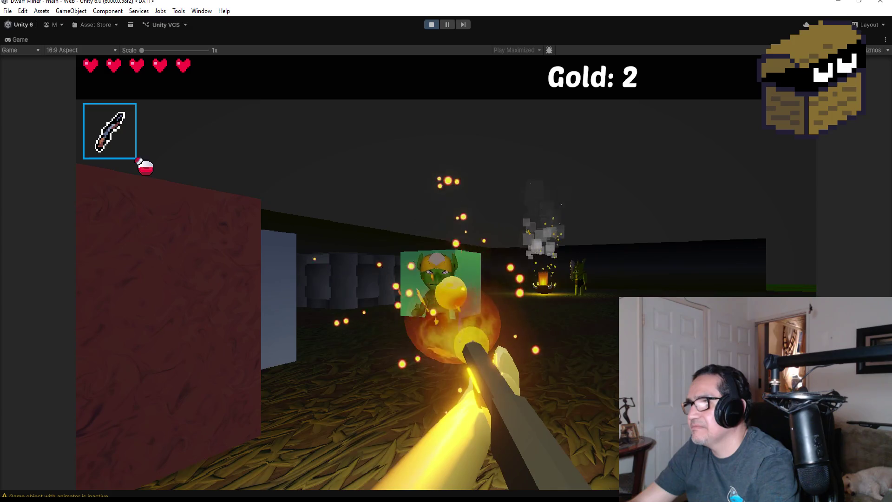
left_click(446, 273)
left_click(446, 272)
Step: Walk past the green block to the torch, pause the game, and stop Play mode
key("w")
key("w")
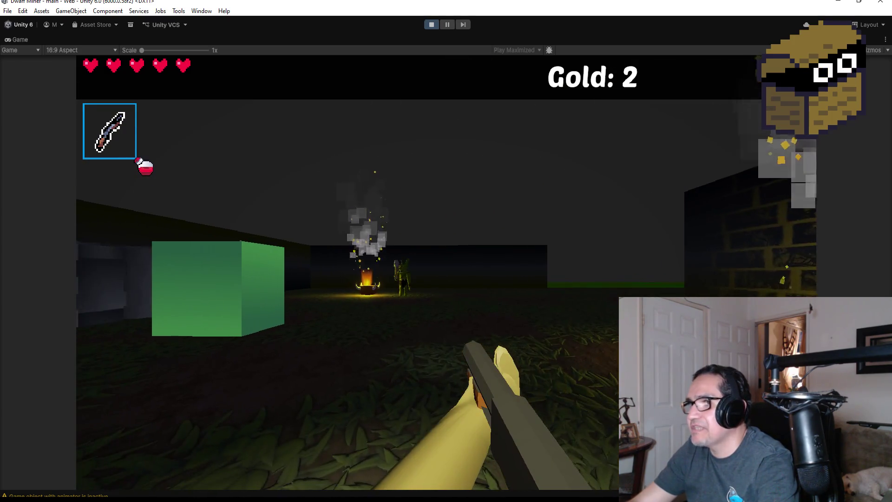
key("w")
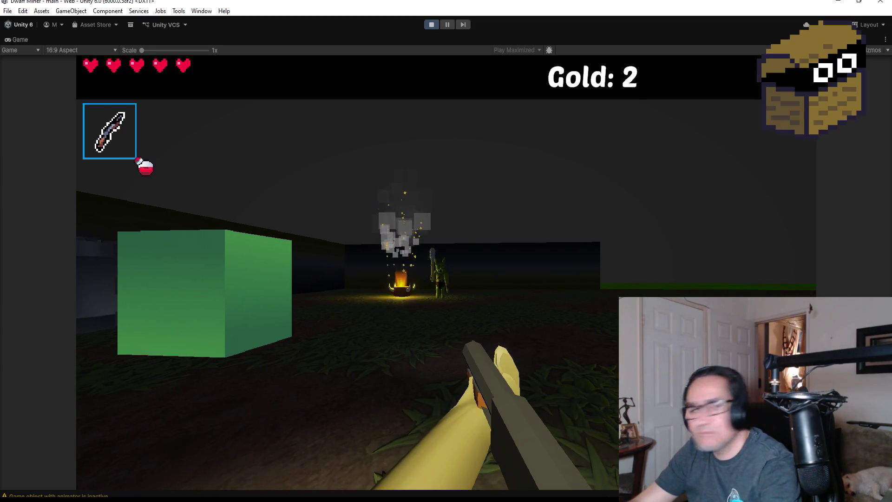
key("w")
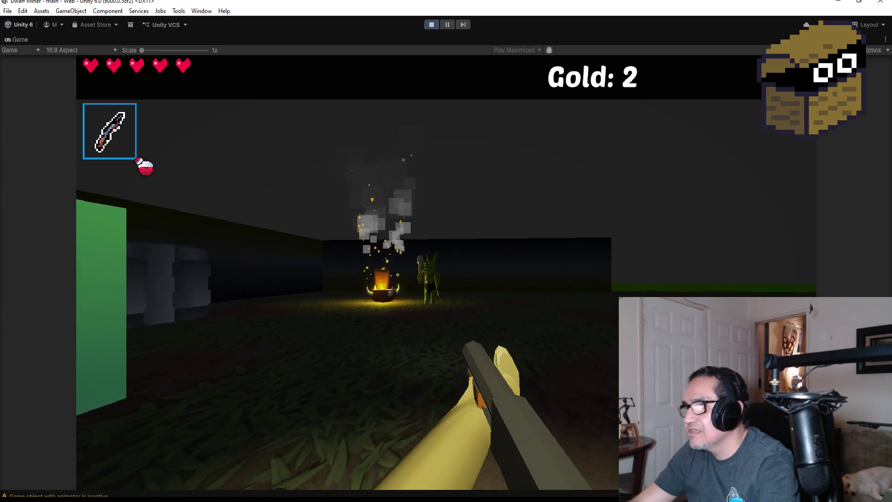
key("w")
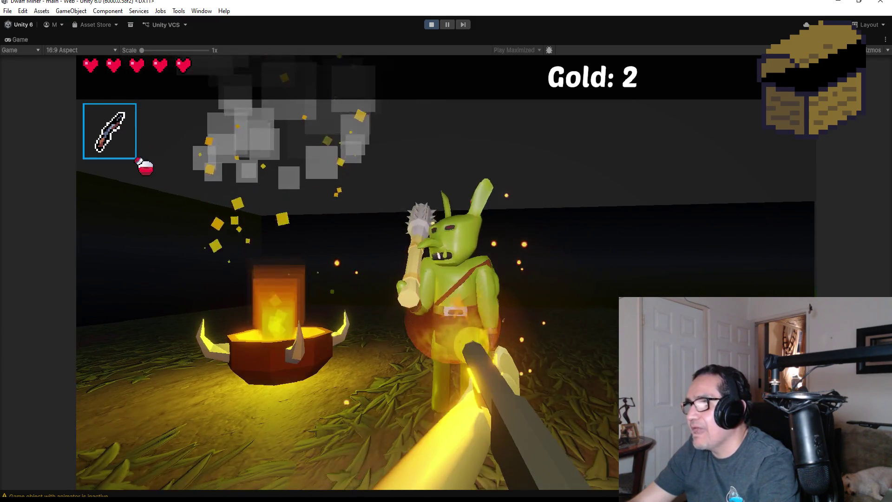
key("Escape")
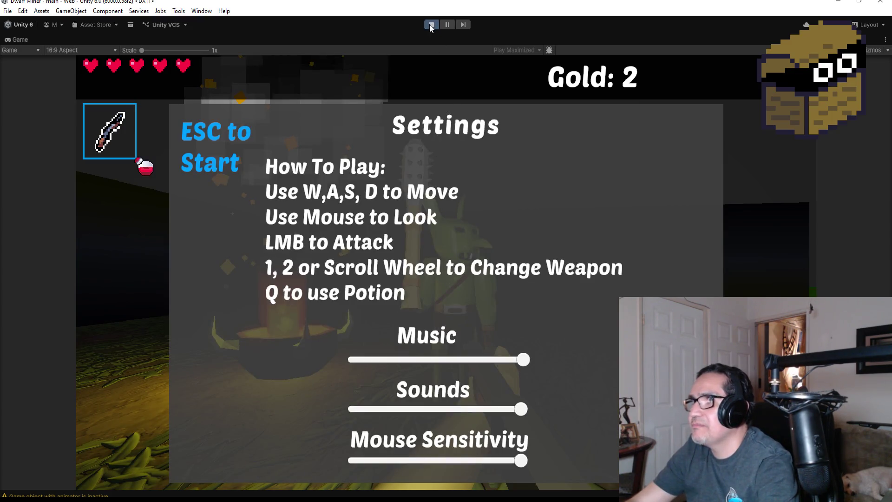
left_click(430, 25)
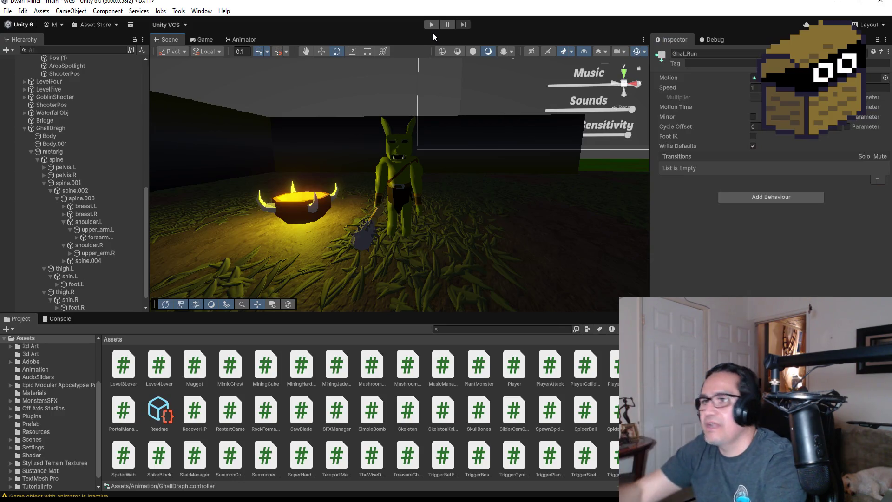
Step: Select GhallDragh to inspect its Box Collider, Animator and Goblin Muscles components
left_click(51, 128)
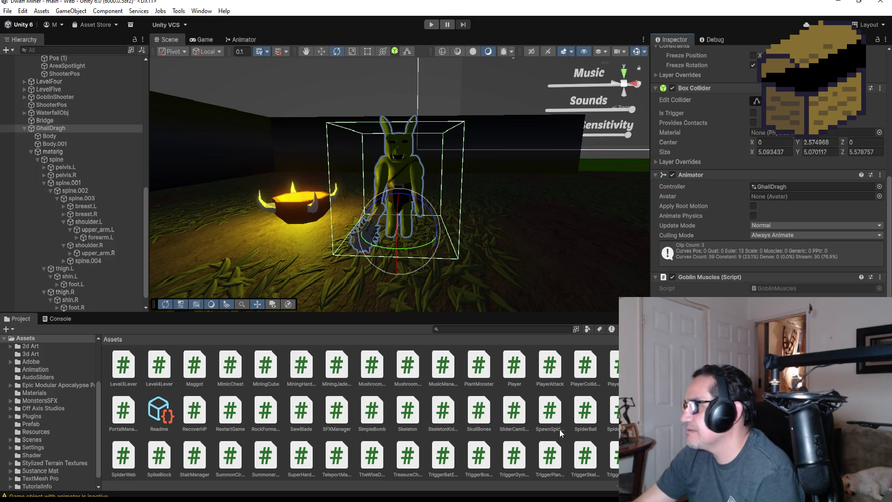
scroll(180, 368, "up", 5)
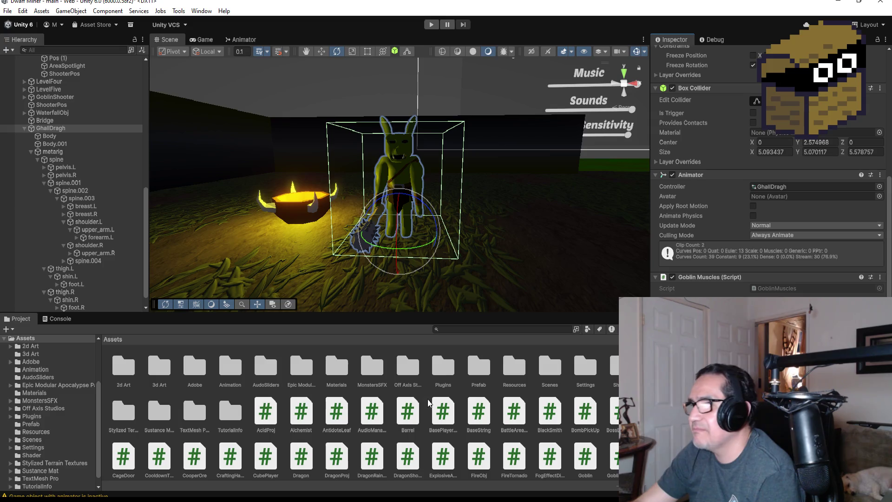
Step: Open the Prefab folder and collapse GhallDragh's child objects in the Hierarchy
double_click(481, 370)
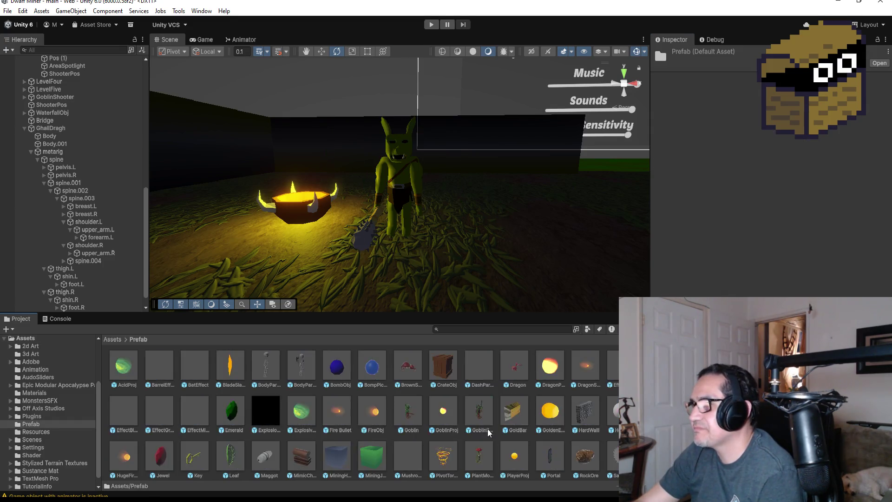
left_click(34, 129)
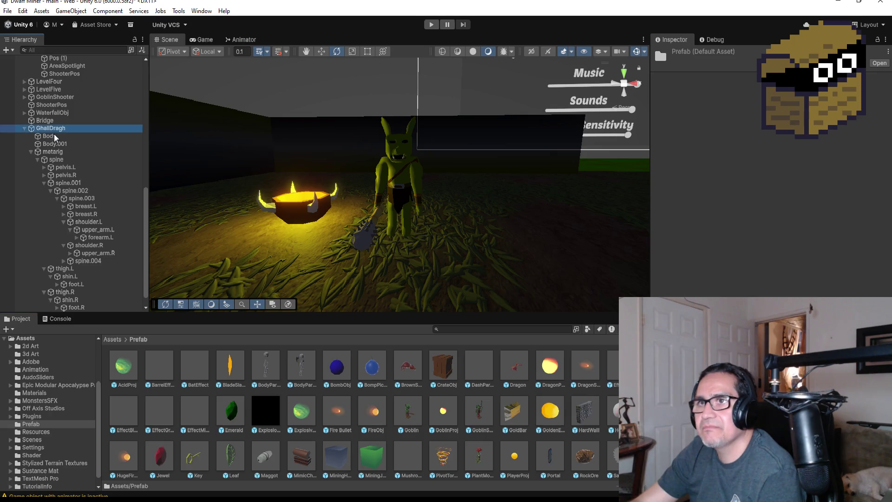
left_click(24, 129)
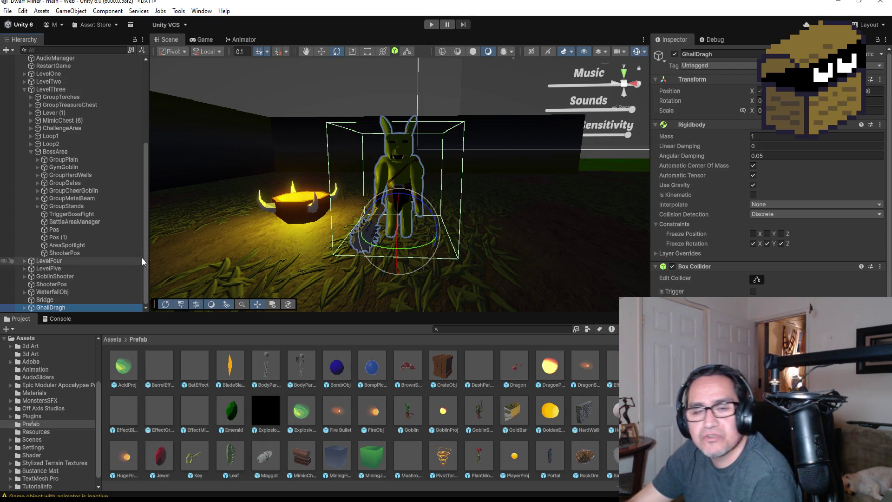
scroll(767, 186, "down", 5)
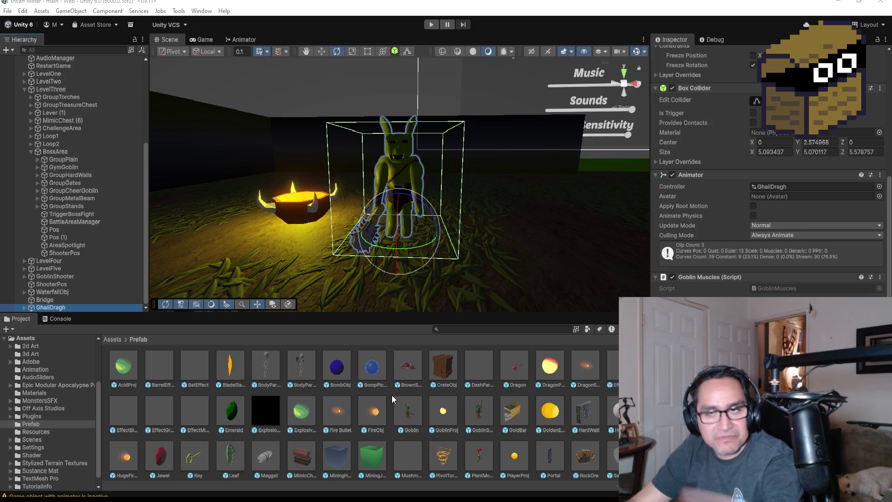
scroll(387, 414, "down", 3)
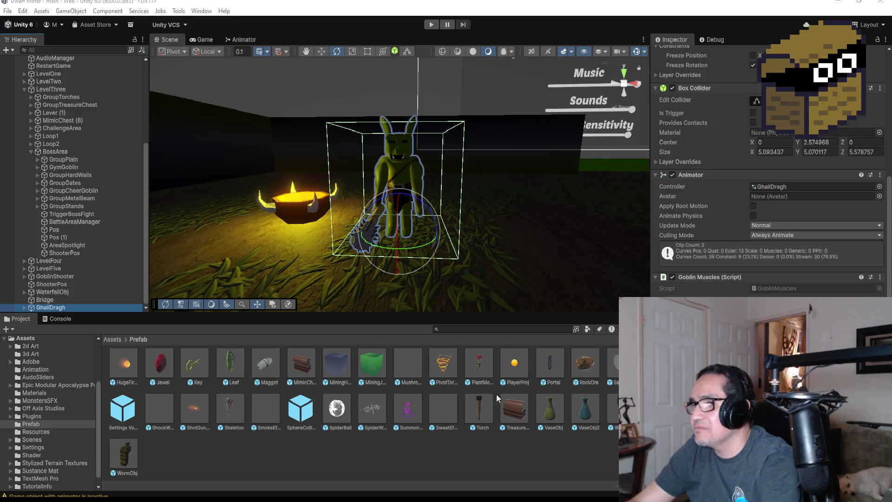
scroll(496, 395, "up", 3)
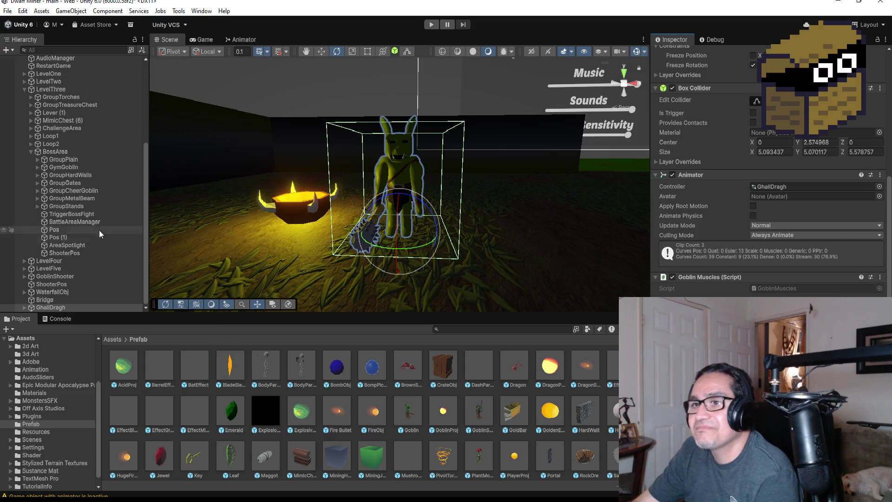
scroll(58, 277, "up", 3)
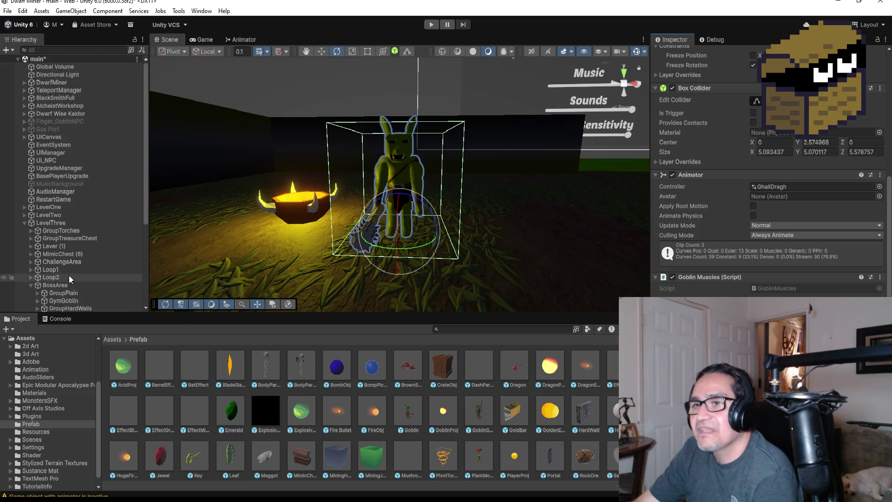
Step: Collapse LevelThree in the Hierarchy and reselect GhallDragh
scroll(69, 275, "down", 3)
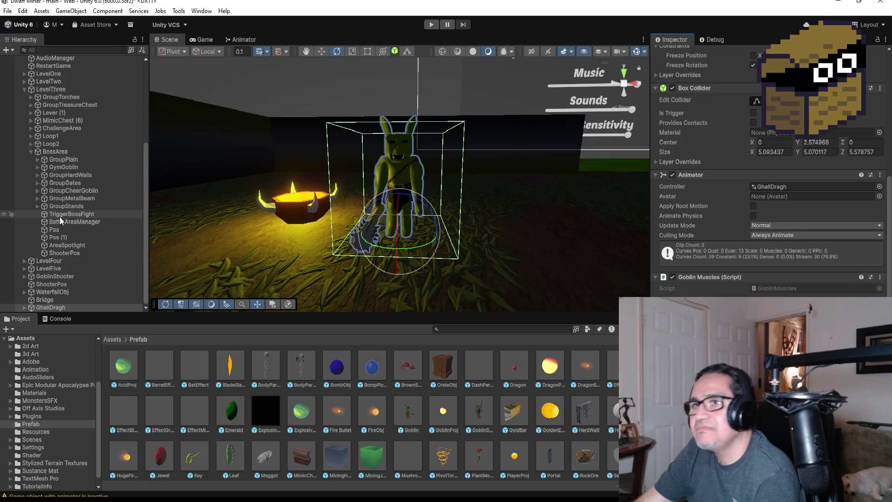
scroll(51, 173, "up", 5)
left_click(24, 177)
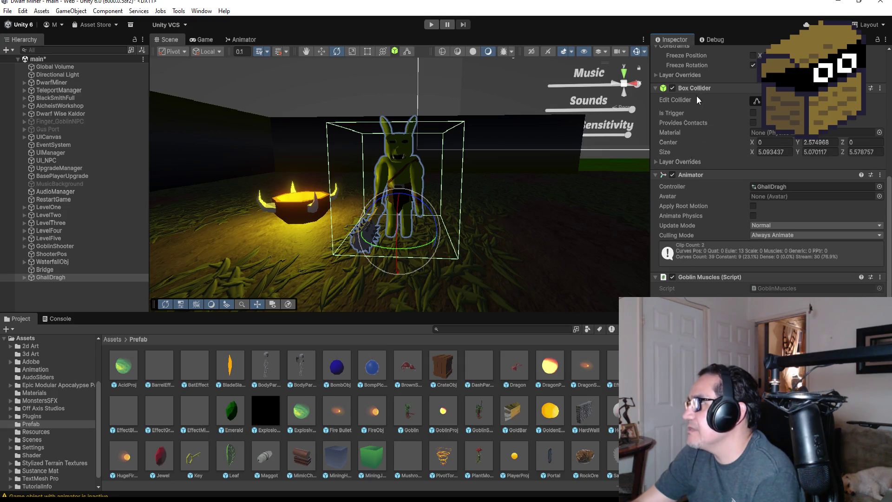
scroll(696, 101, "up", 5)
left_click_drag(695, 102, 701, 119)
scroll(768, 169, "down", 5)
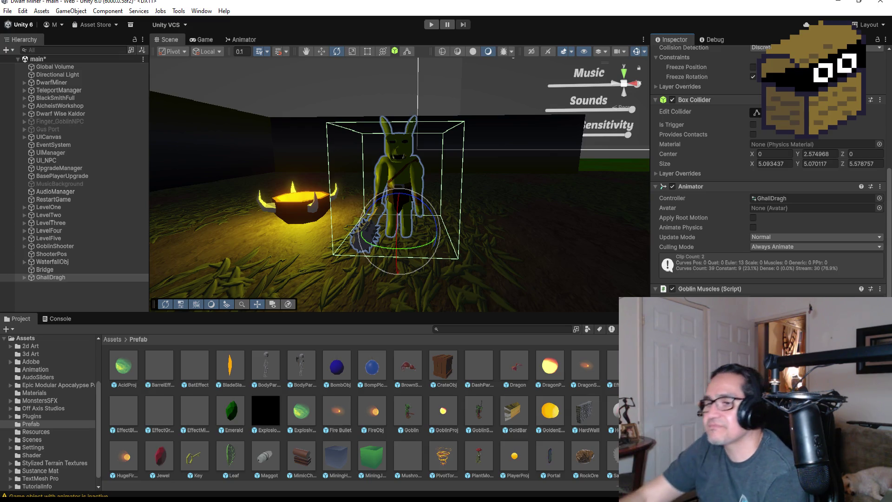
scroll(195, 460, "down", 1)
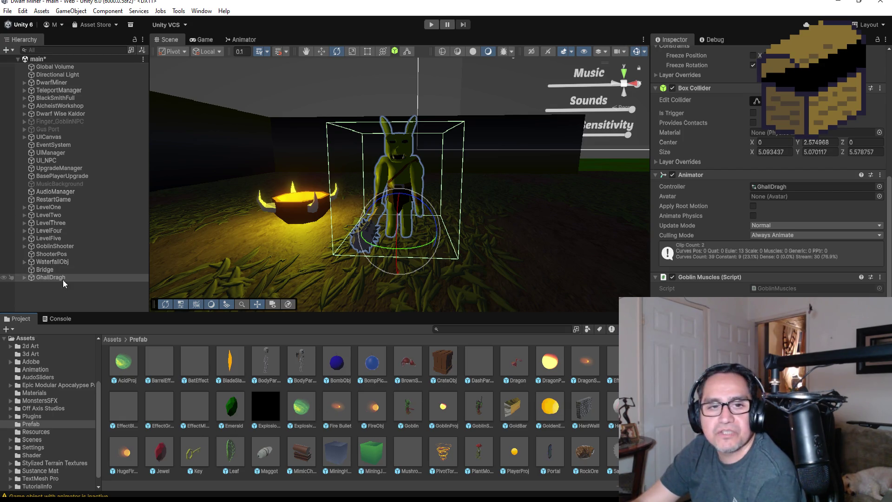
left_click(57, 302)
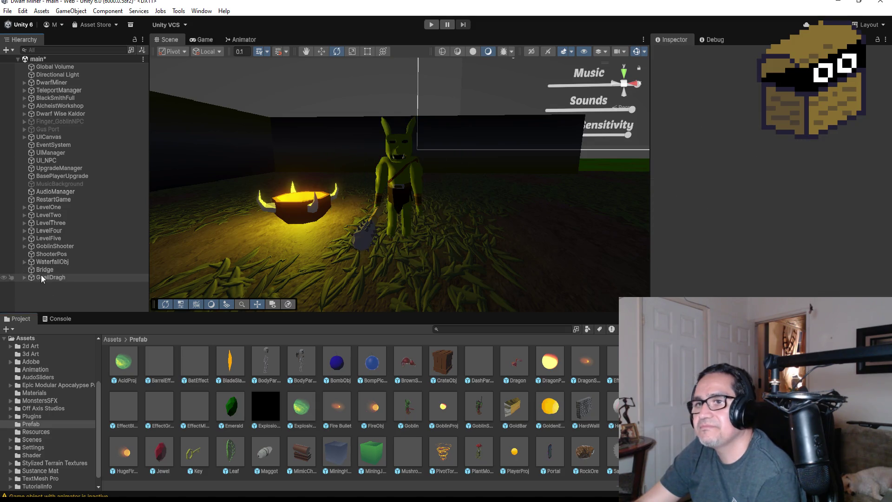
Step: Enter Play mode, equip the gun and break the crate for gold
left_click(40, 277)
left_click(428, 24)
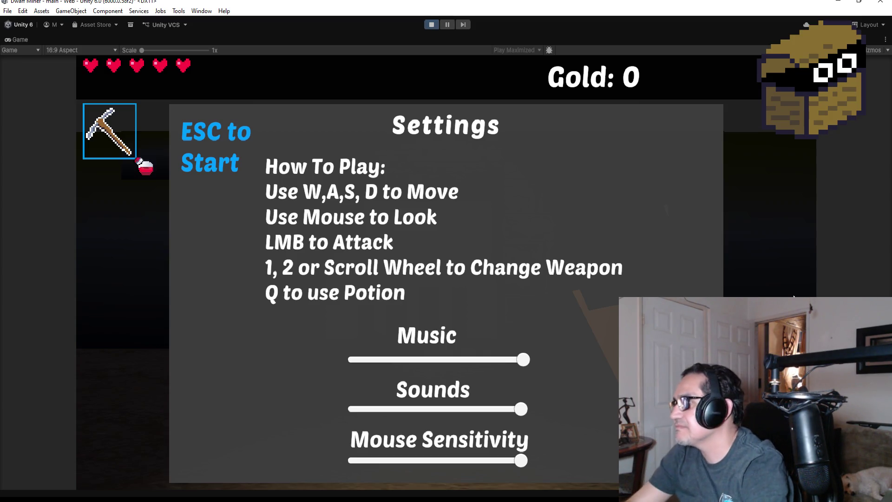
key("Escape")
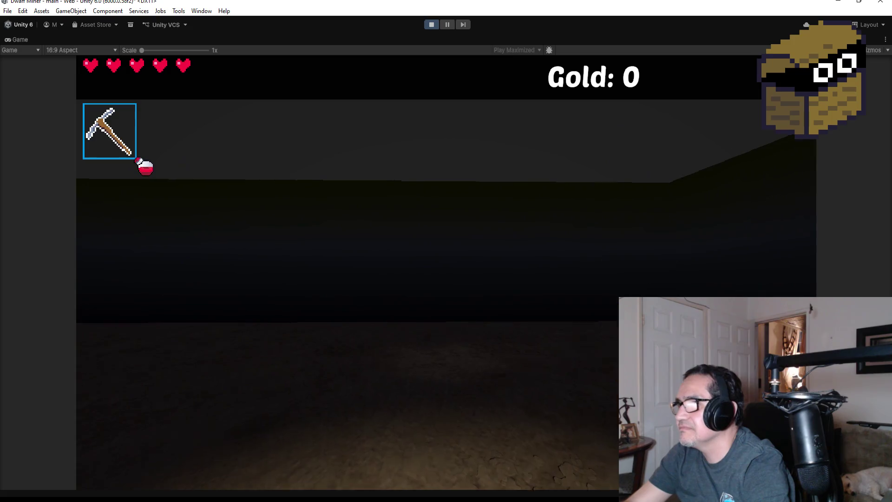
key("2")
key("w")
left_click(446, 251)
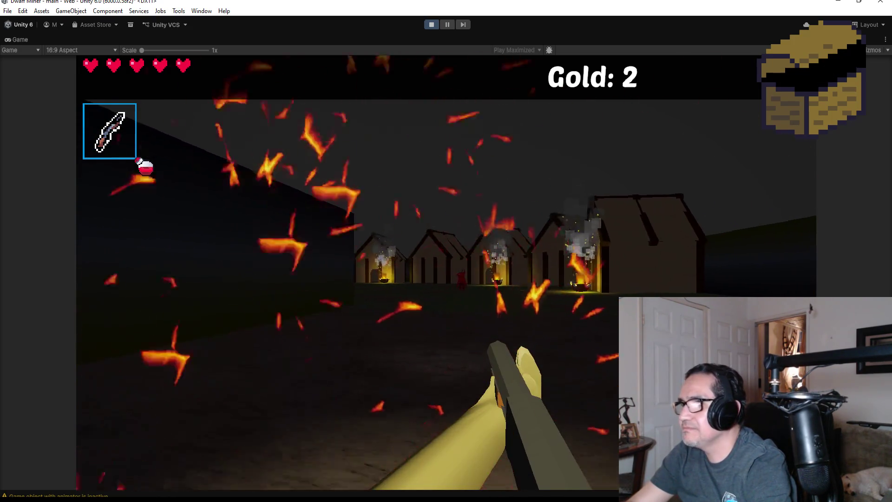
Step: Walk to the village and kill the red demon with three fireballs
key("w")
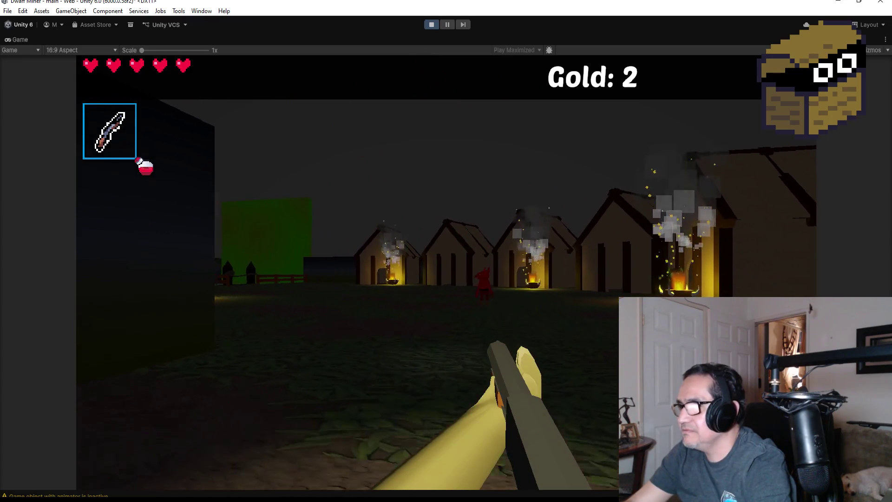
left_click(446, 251)
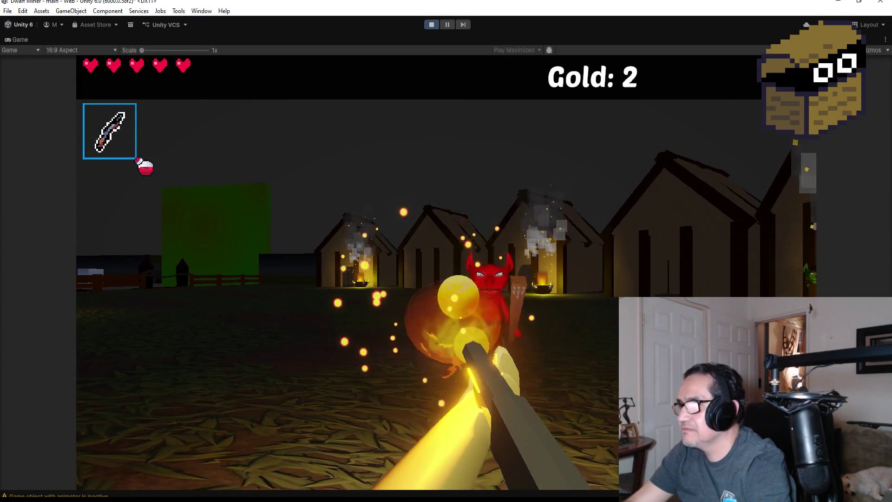
left_click(446, 251)
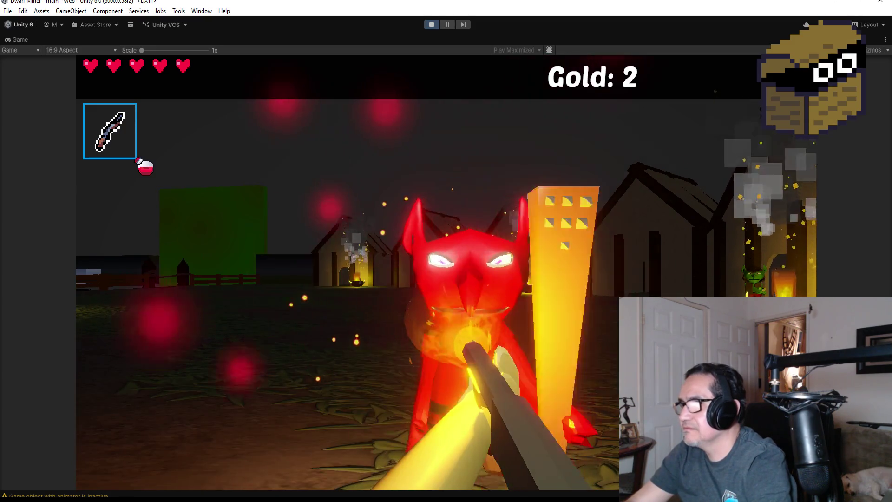
left_click(446, 250)
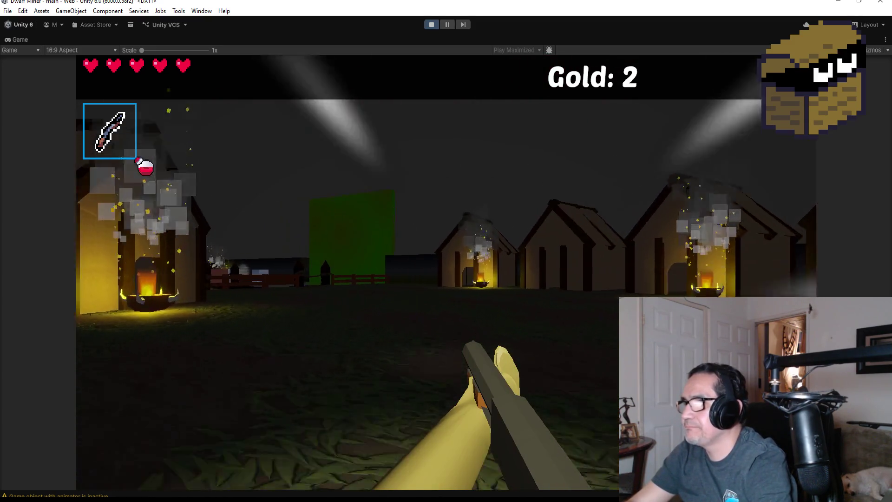
Step: Walk through the fence gate past the blocks toward the goblin and campfire
key("w")
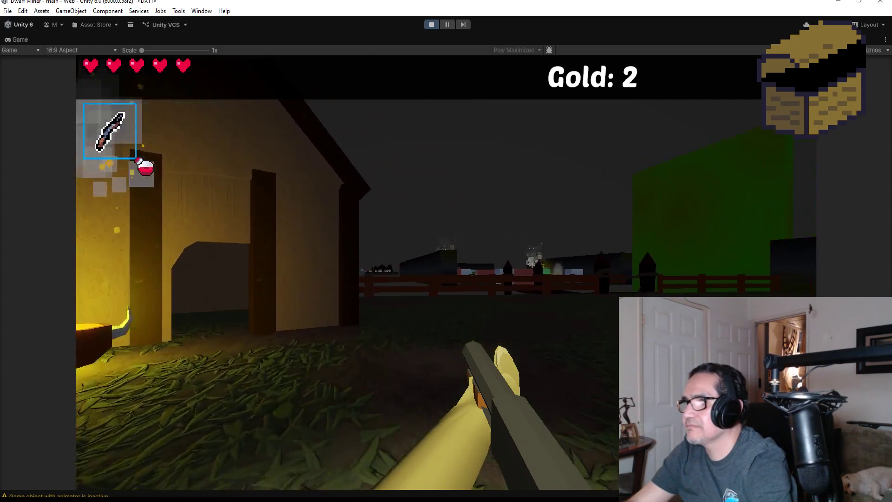
key("w")
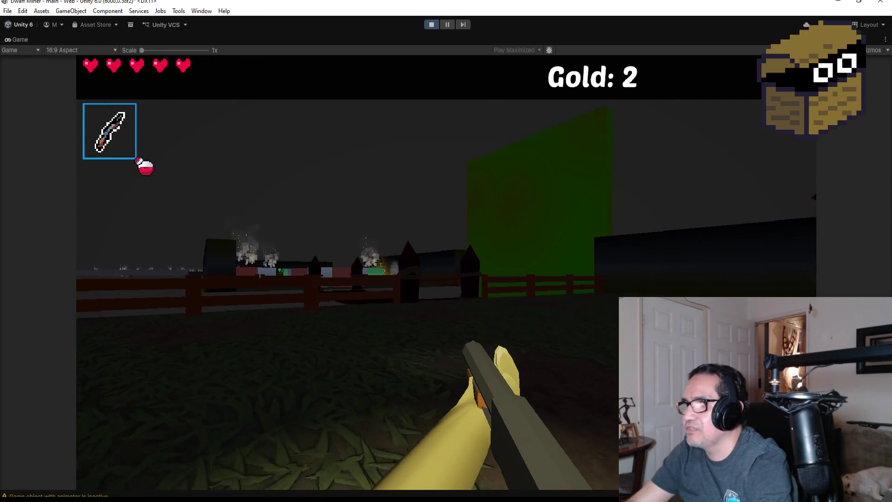
key("w")
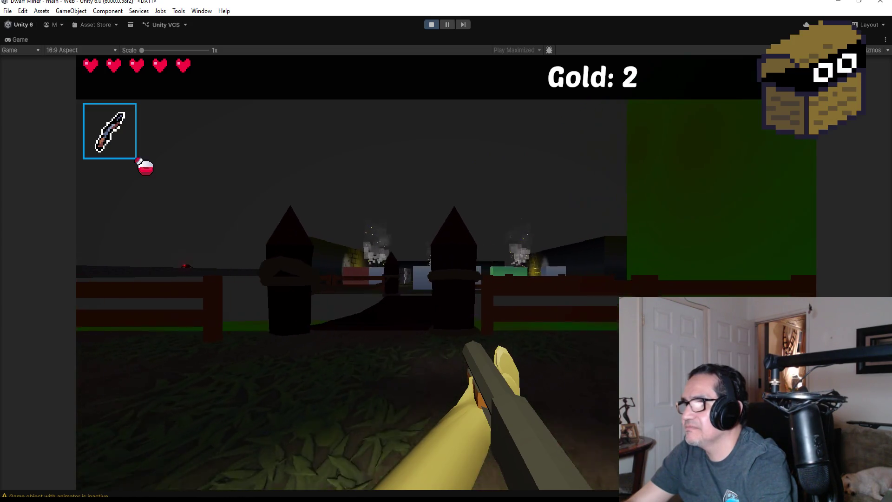
key("w")
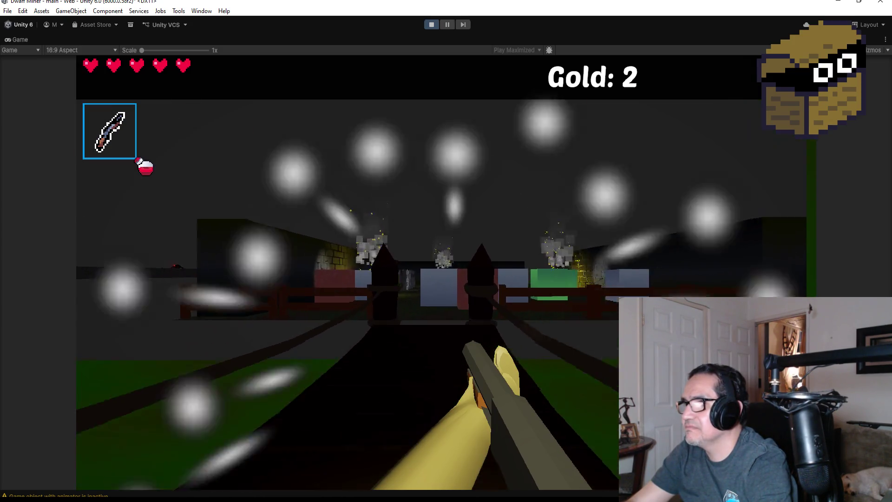
key("w")
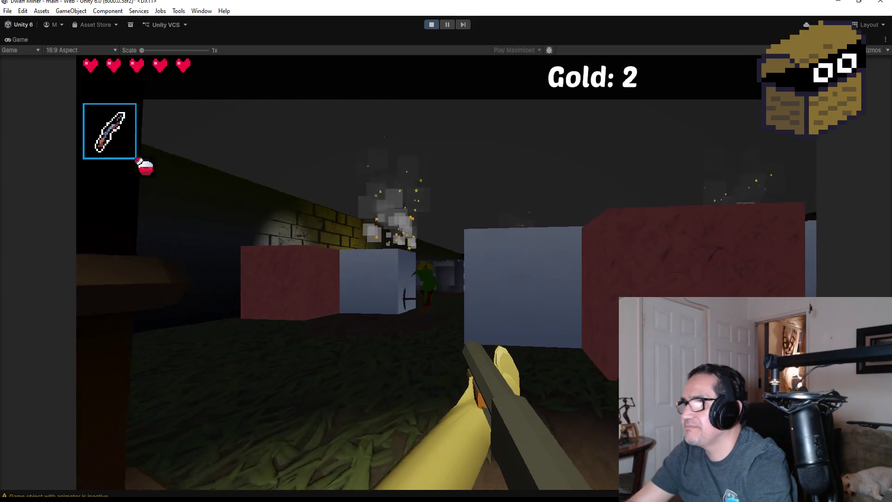
key("w")
key("w")
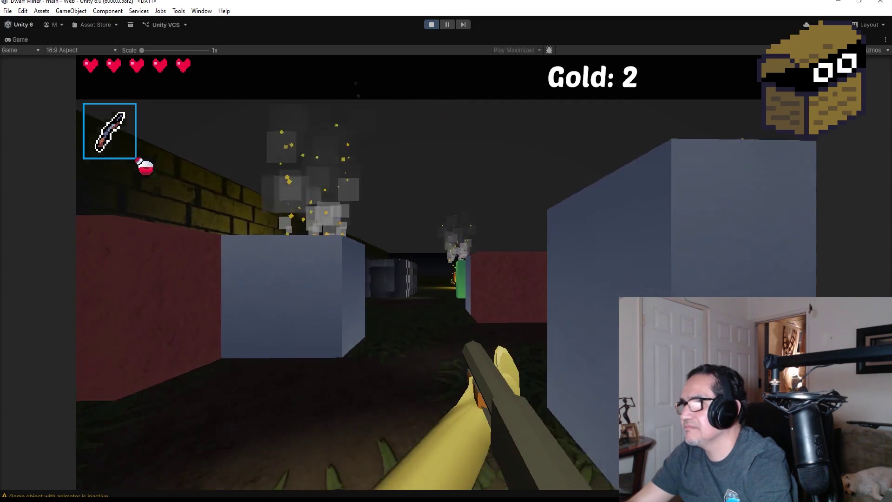
key("w")
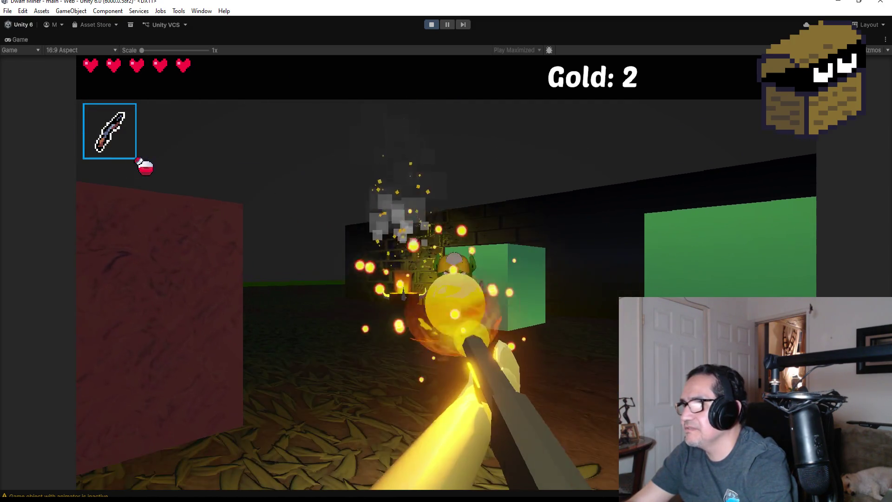
key("w")
key("w")
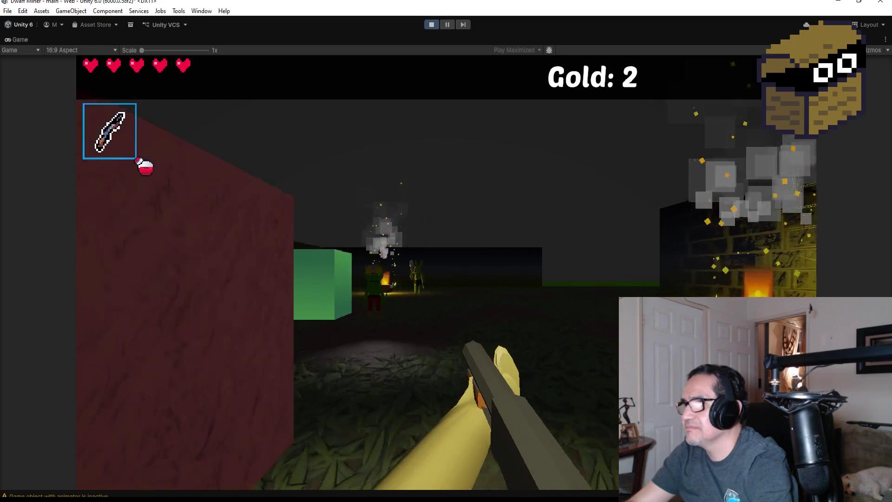
key("w")
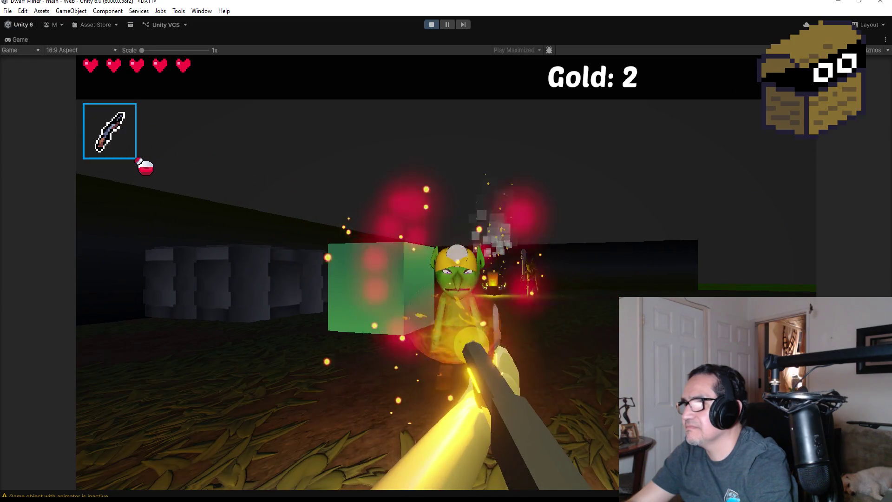
key("w")
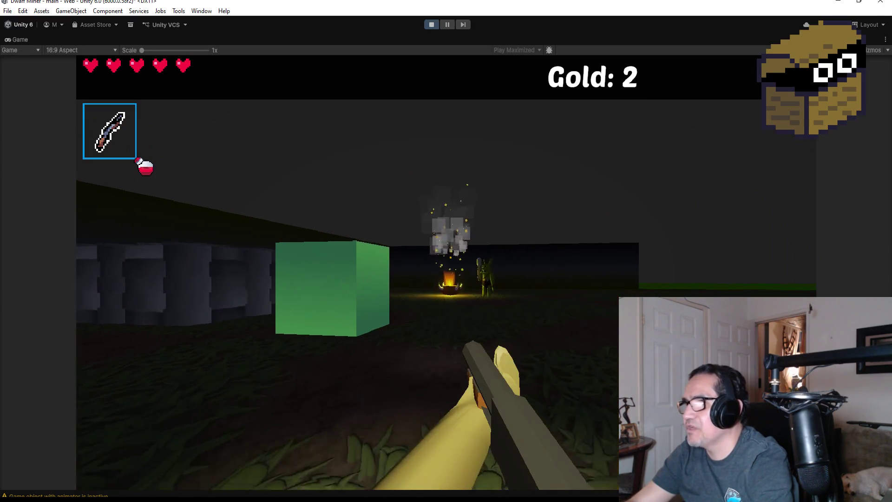
key("w")
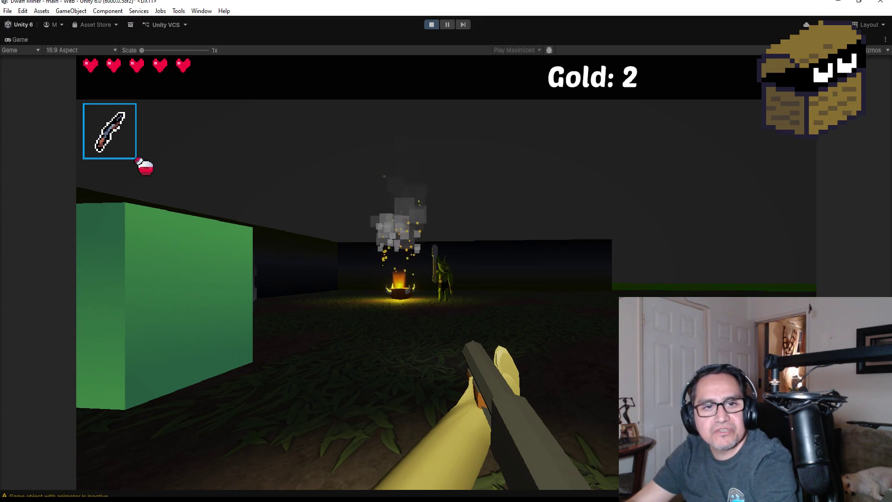
key("w")
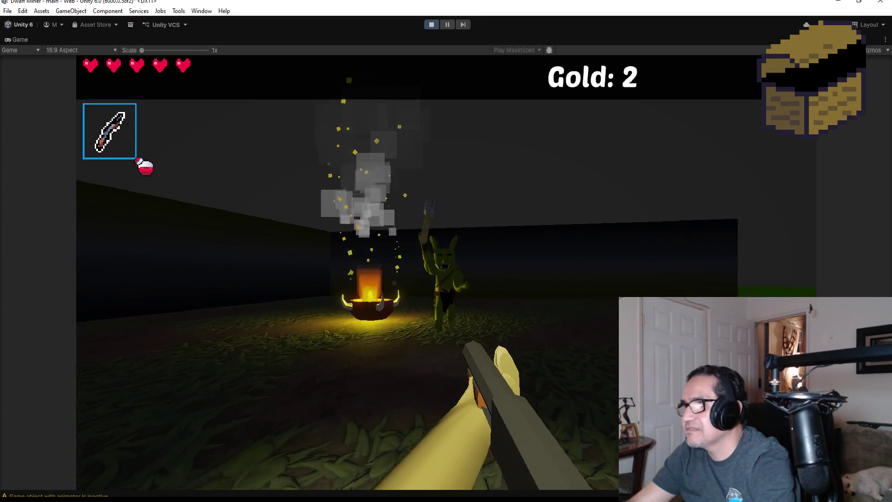
Step: Fight and defeat the goblin by the campfire
left_click(419, 272)
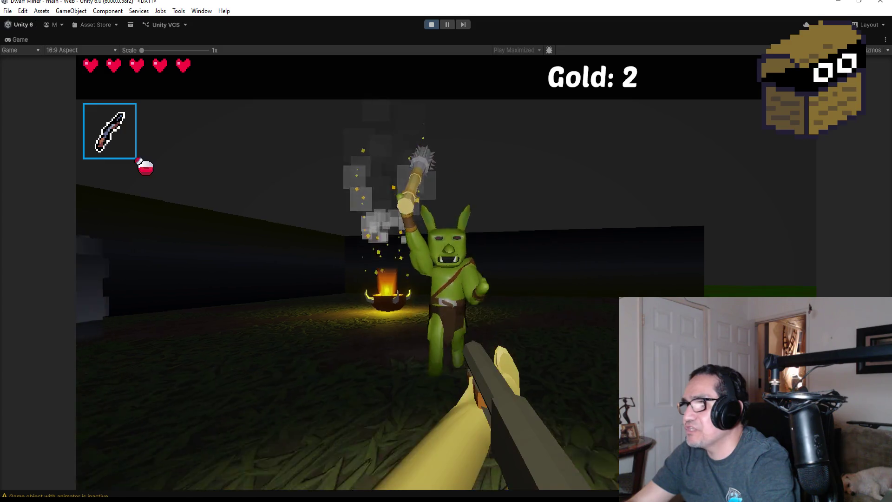
key("a")
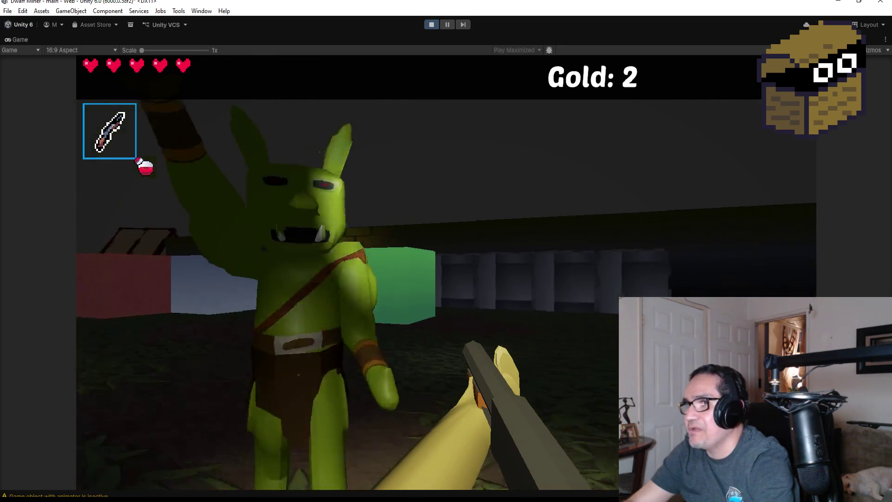
key("s")
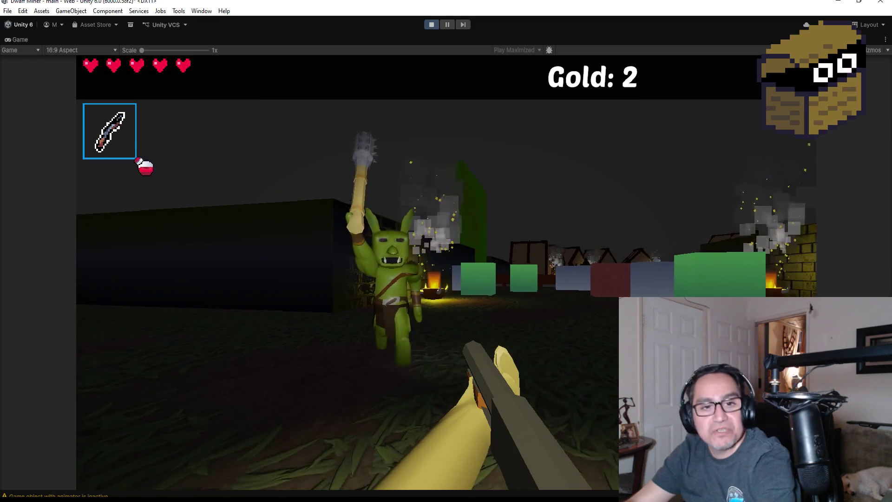
key("w")
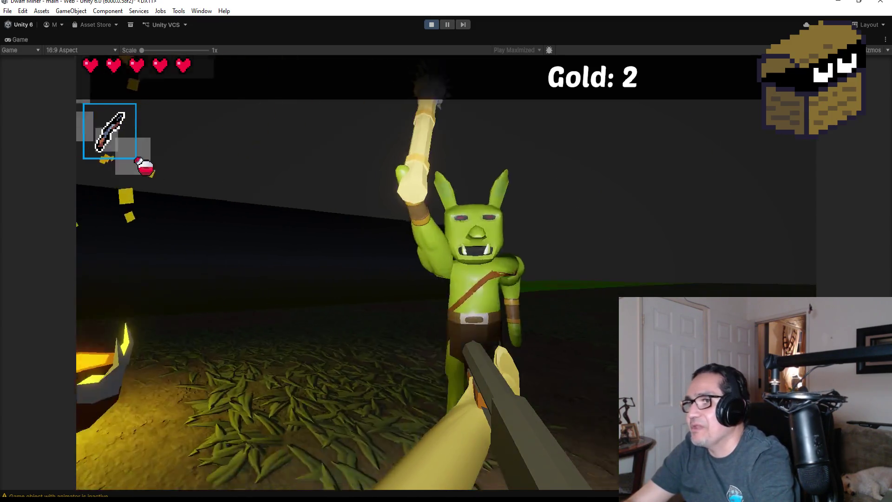
key("a")
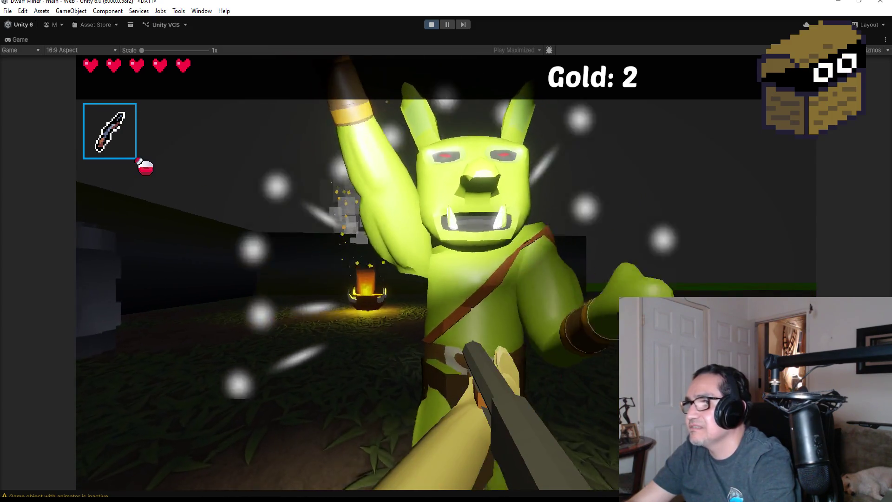
key("s")
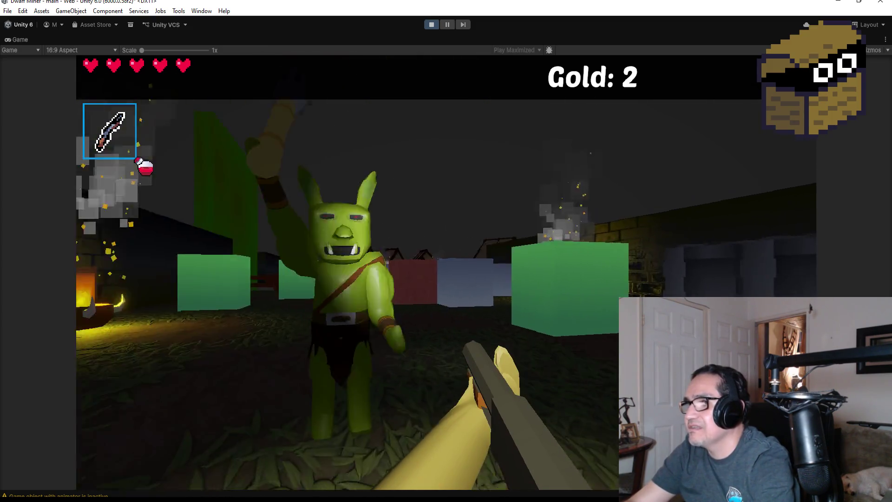
key("a")
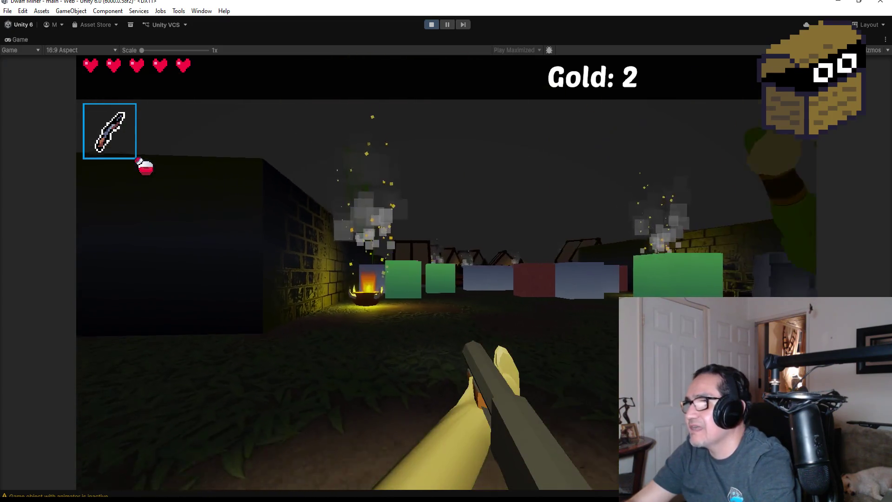
key("a")
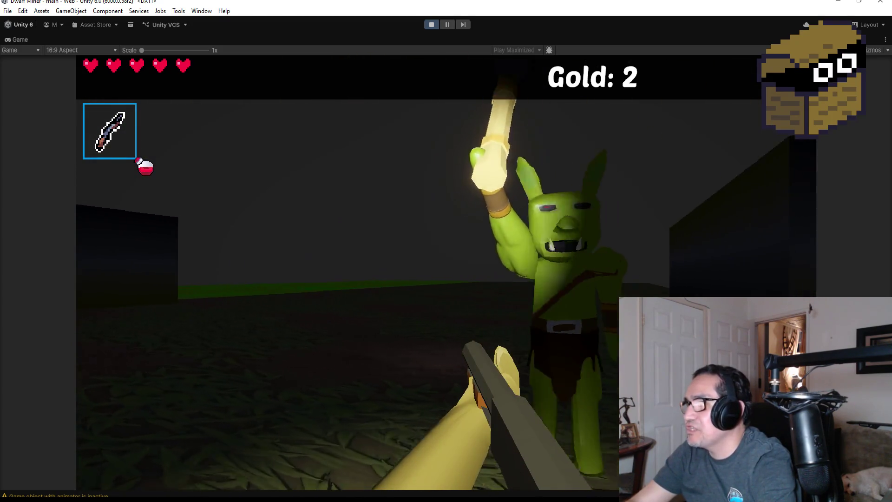
key("s")
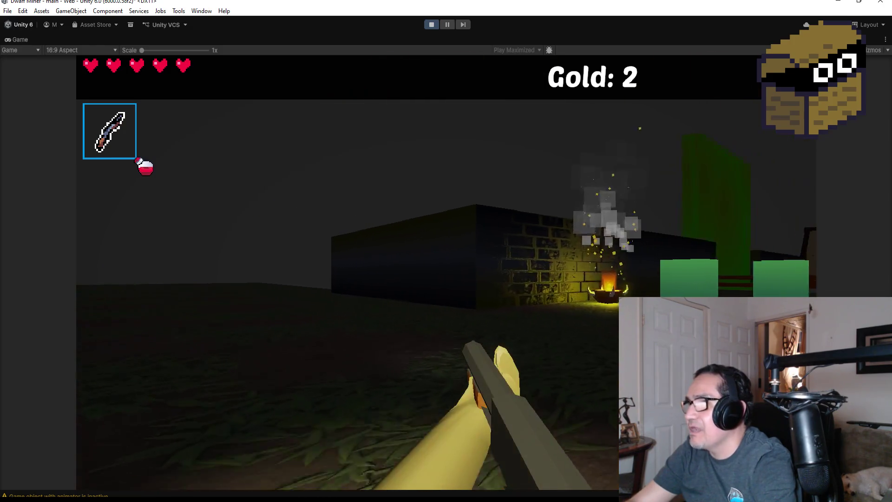
Step: Turn toward the torch-holding goblin and bring up the Settings pause screen
key("d")
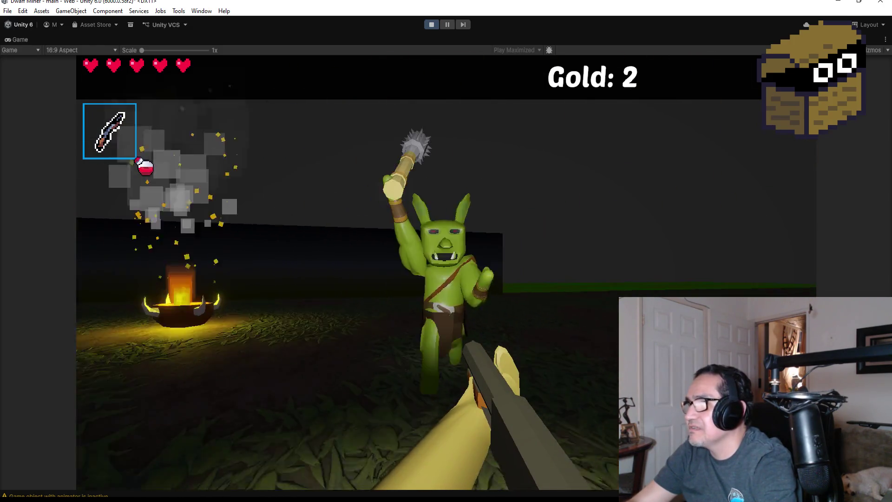
key("a")
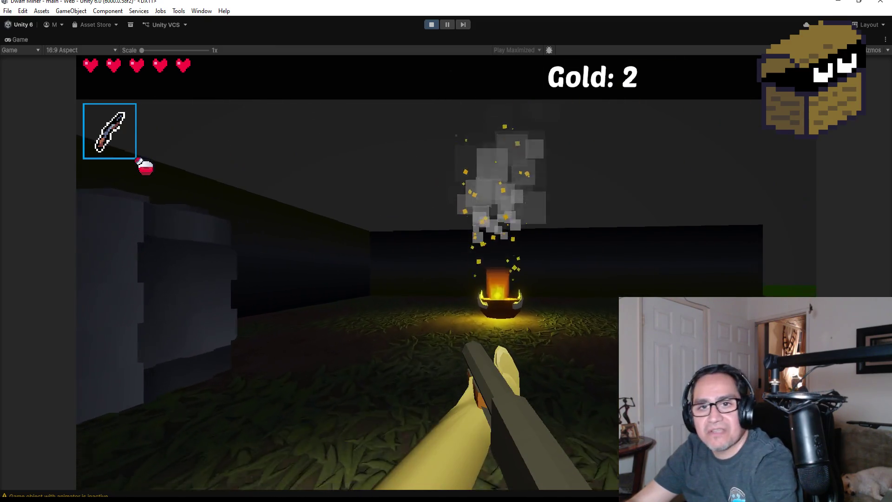
key("d")
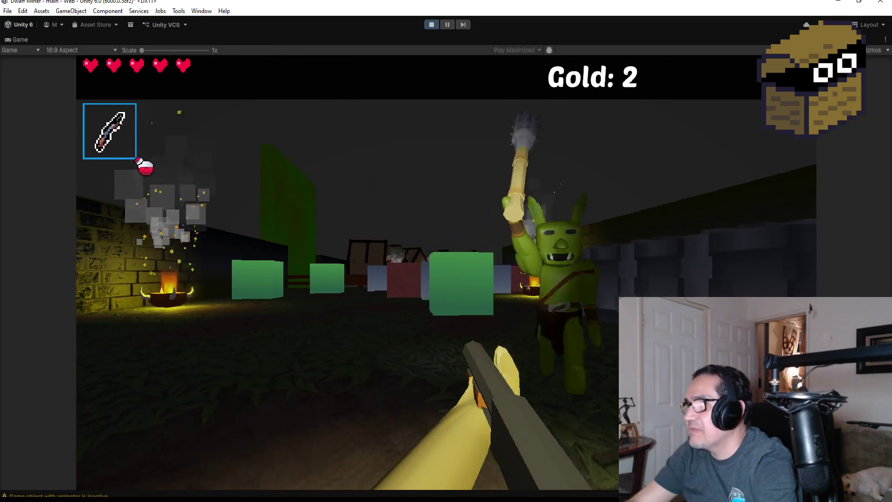
key("Escape")
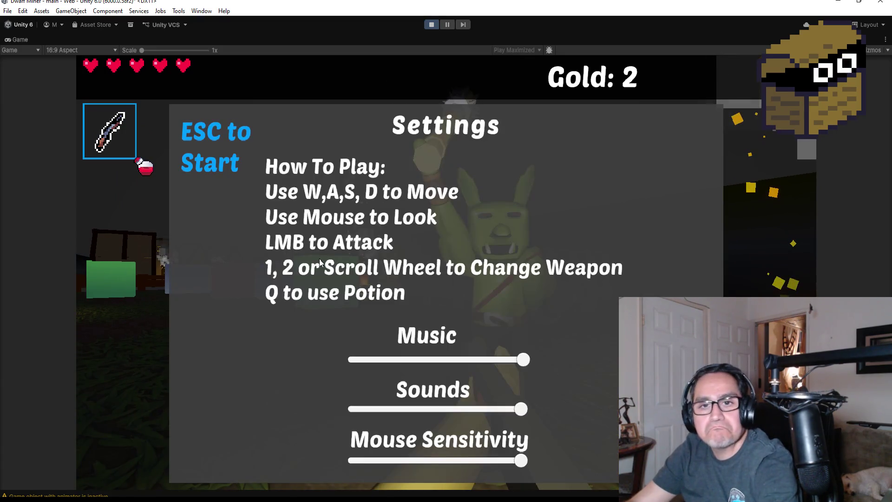
Step: Stop the running game and return to the Unity editor
left_click(430, 26)
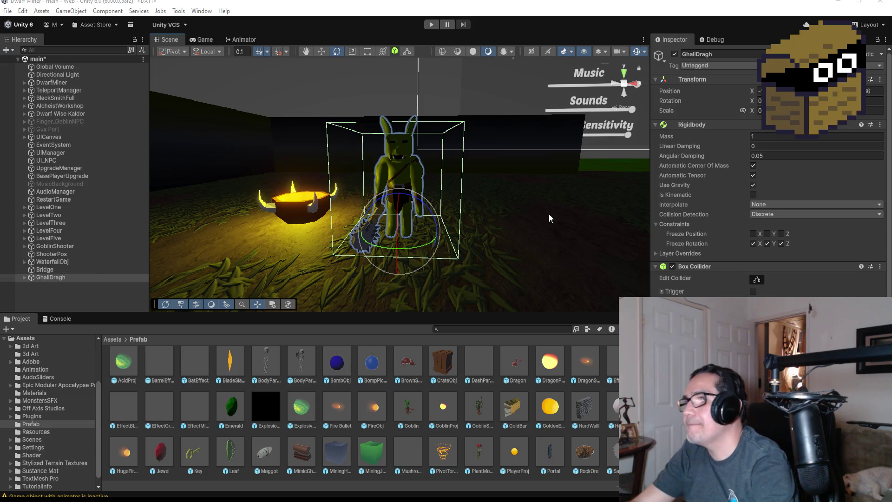
Step: Frame GoblinShooter from above and bring its Rigidbody and Animator settings into view
scroll(503, 277, "down", 10)
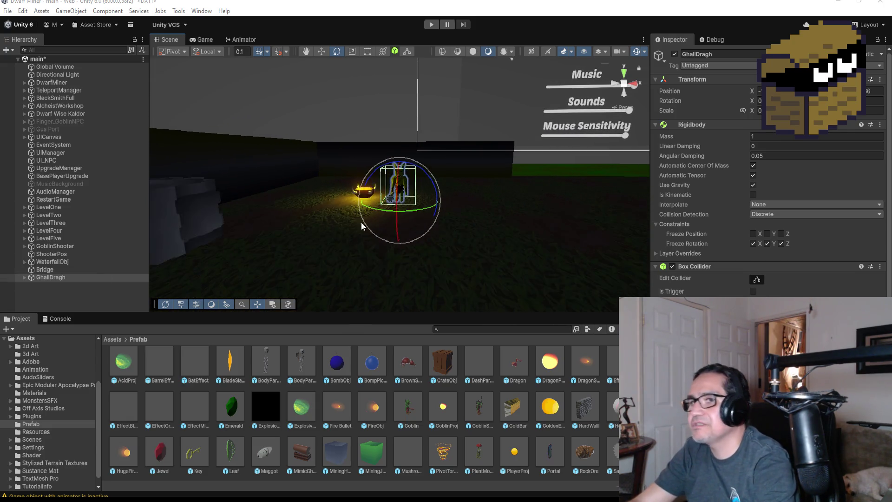
double_click(46, 246)
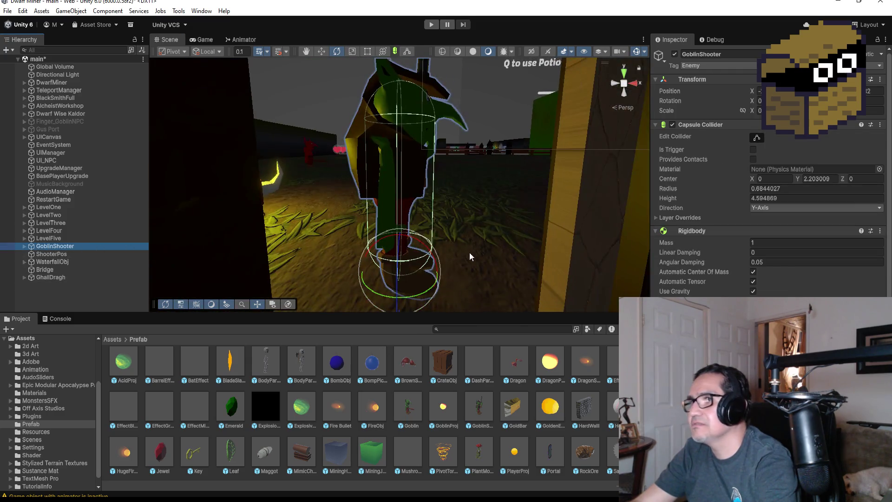
left_click_drag(536, 181, 352, 236)
scroll(351, 235, "down", 3)
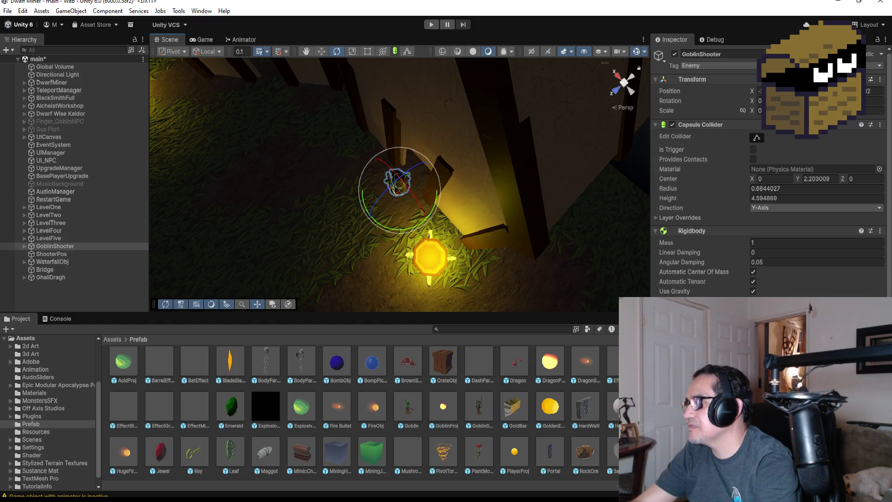
scroll(768, 177, "down", 5)
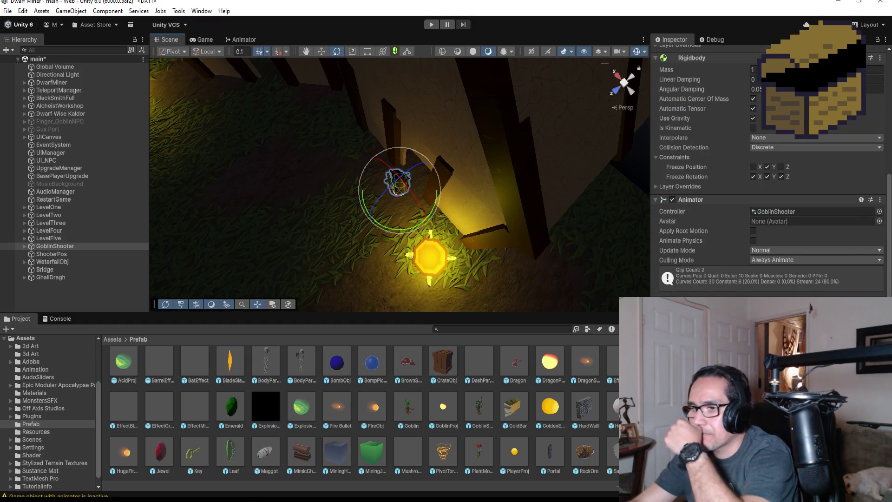
key("alt+Tab")
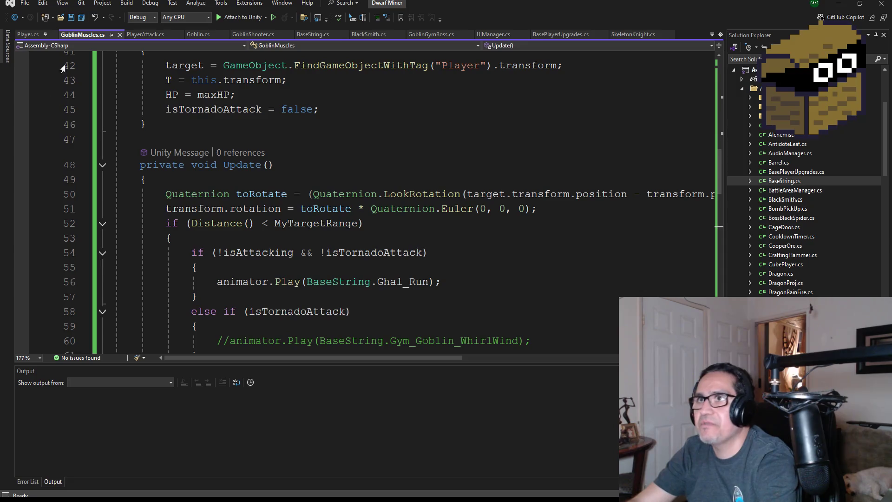
Step: Save all open files and open the ExplosiveAcidProj.cs script
left_click(84, 18)
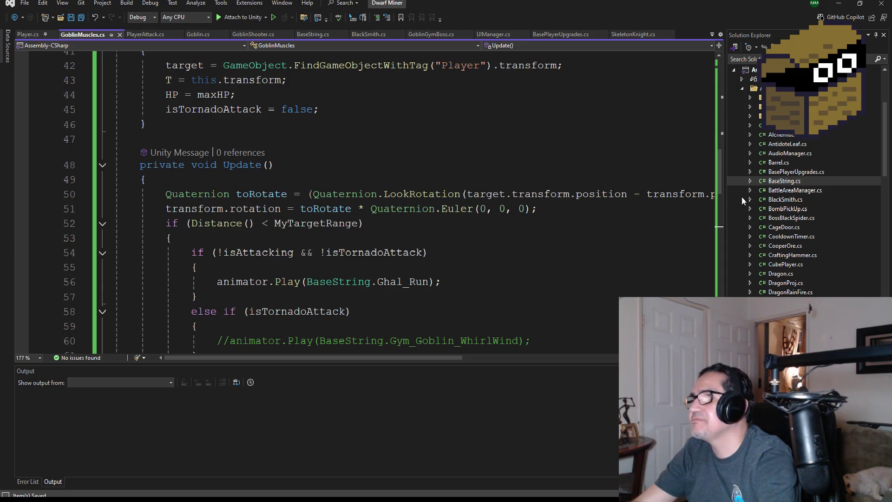
scroll(792, 228, "down", 15)
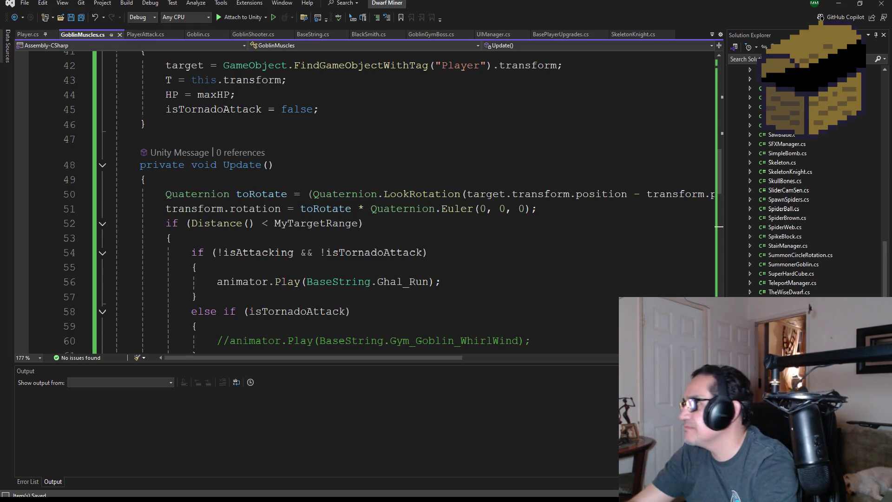
scroll(787, 230, "up", 3)
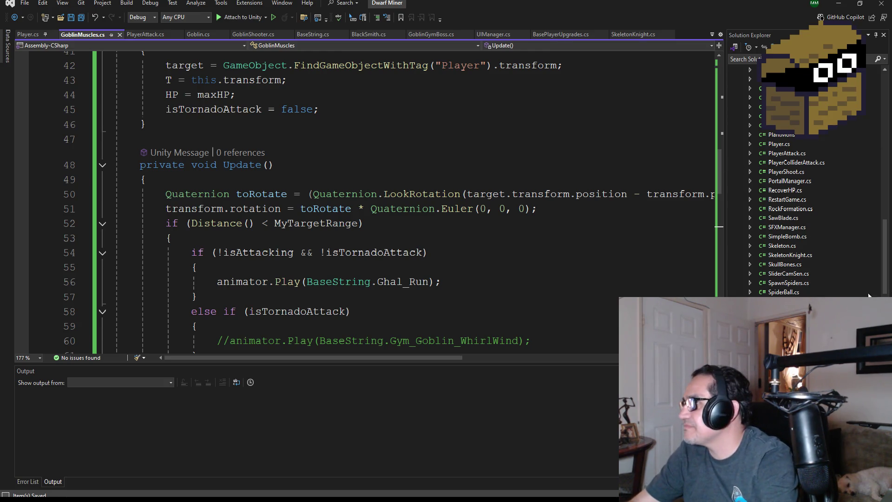
scroll(792, 220, "up", 10)
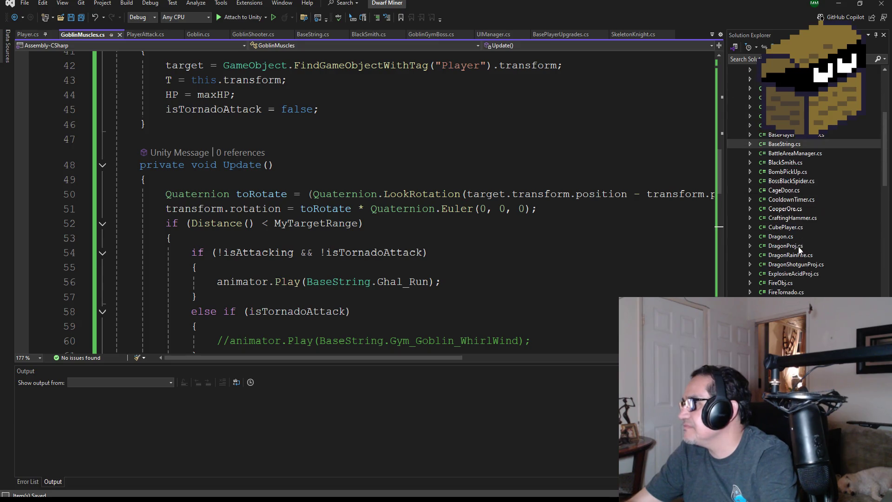
double_click(798, 273)
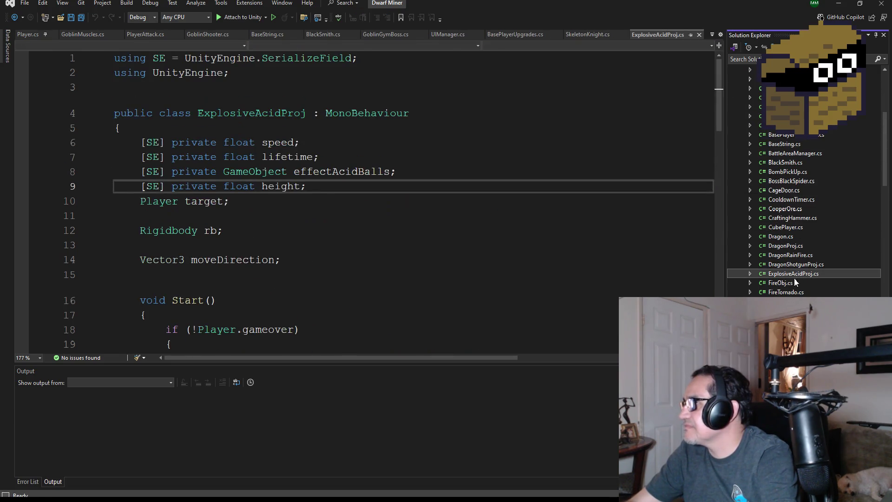
Step: Open the GoblinShooter.cs script from Solution Explorer
scroll(795, 281, "down", 2)
scroll(796, 281, "down", 1)
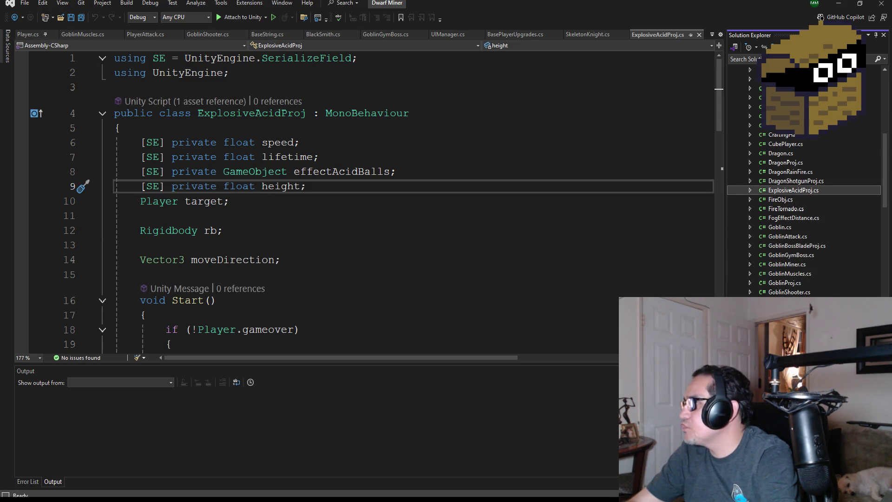
double_click(790, 292)
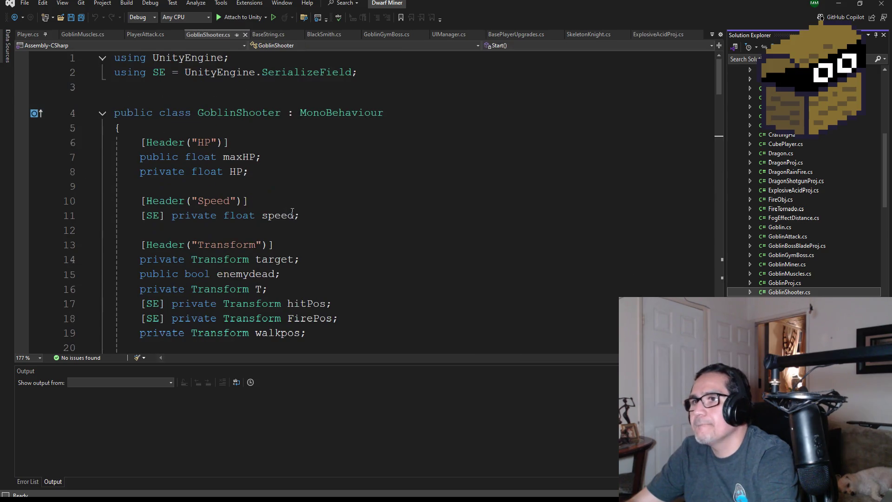
Step: Locate the walkpos declaration on line 19 and place the caret at its start
scroll(293, 211, "down", 2)
scroll(328, 209, "up", 1, "ctrl")
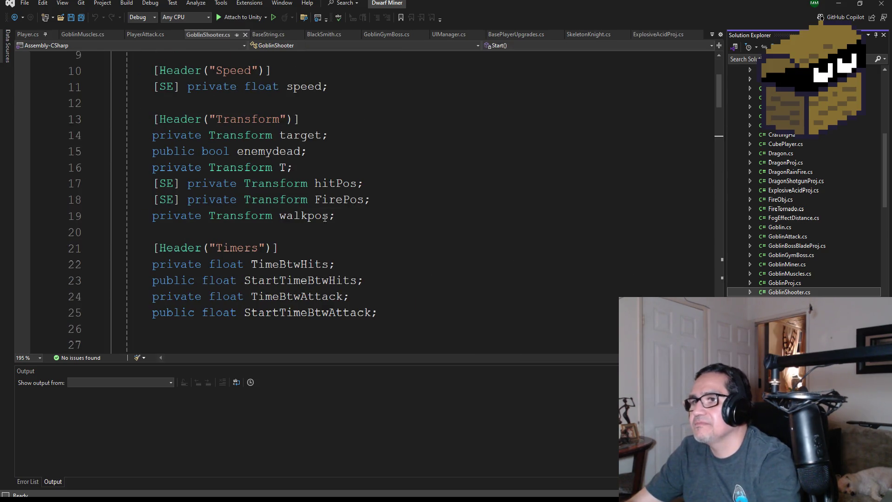
scroll(326, 213, "down", 1, "ctrl")
scroll(316, 232, "down", 1)
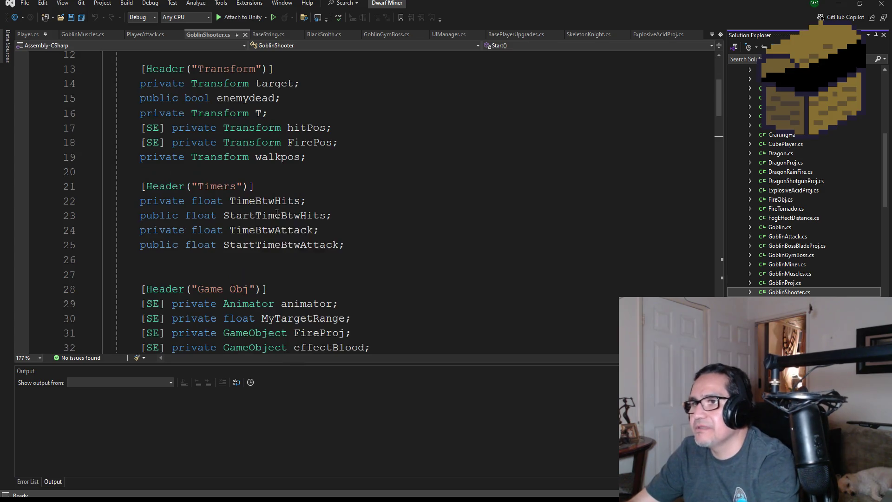
scroll(315, 236, "down", 3)
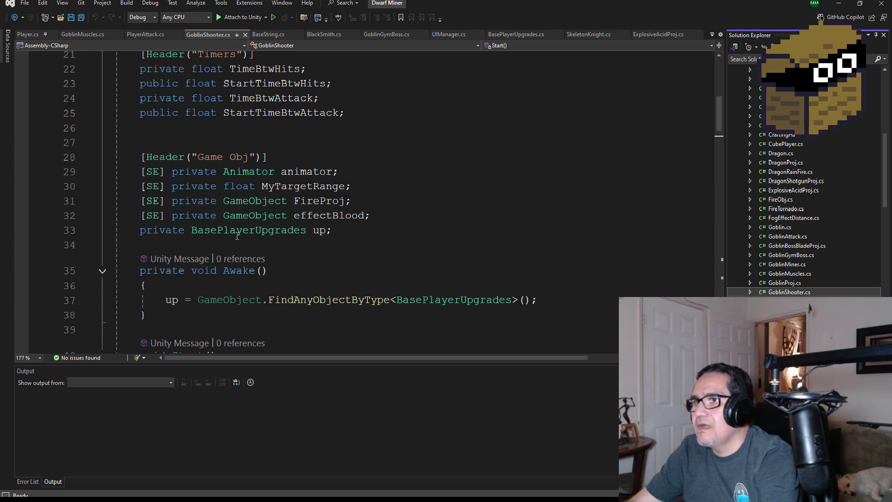
scroll(262, 239, "up", 2)
scroll(267, 242, "up", 1)
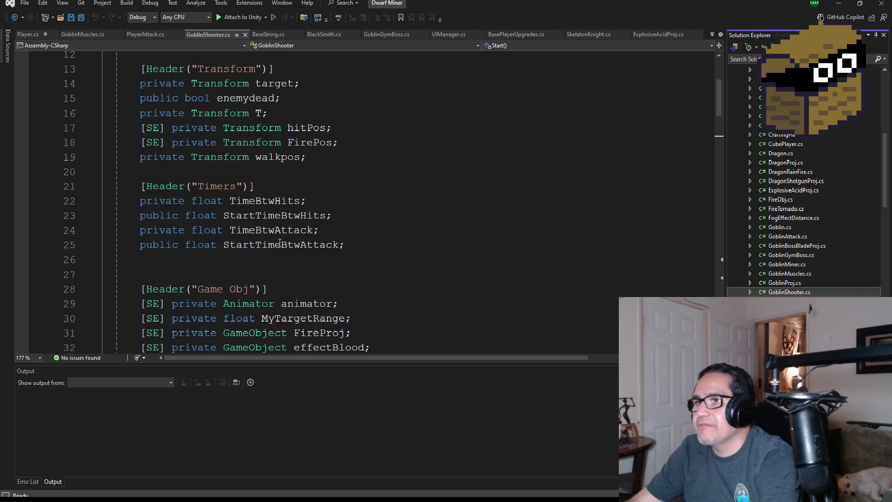
scroll(228, 201, "up", 1)
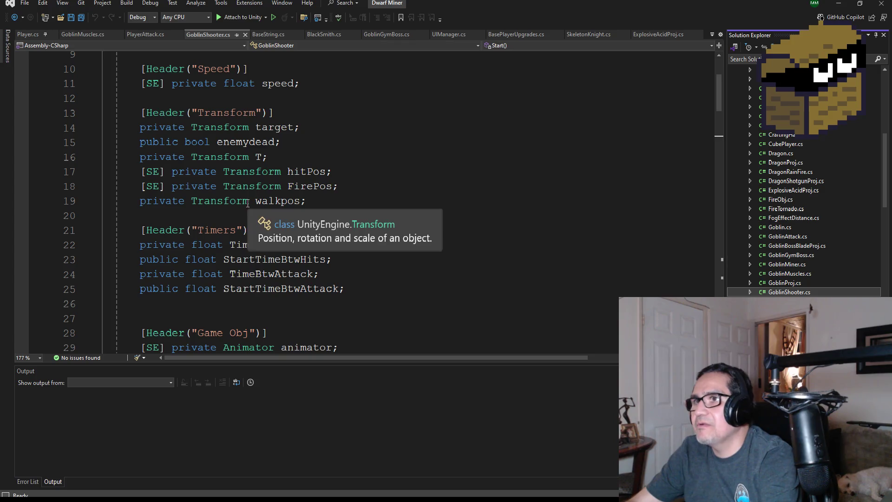
scroll(315, 225, "up", 1)
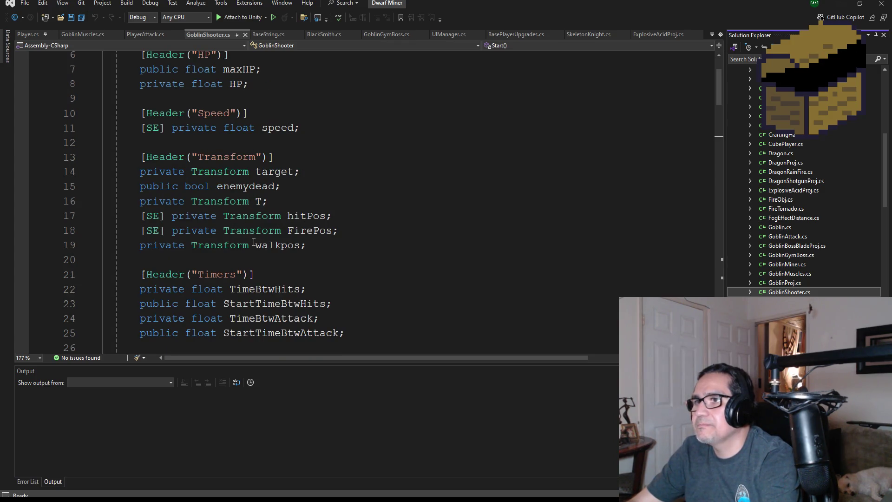
double_click(156, 247)
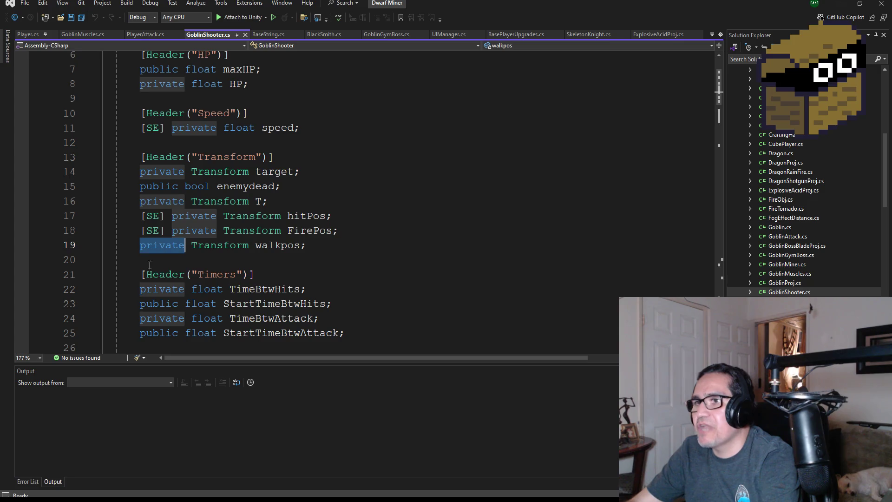
left_click(141, 246)
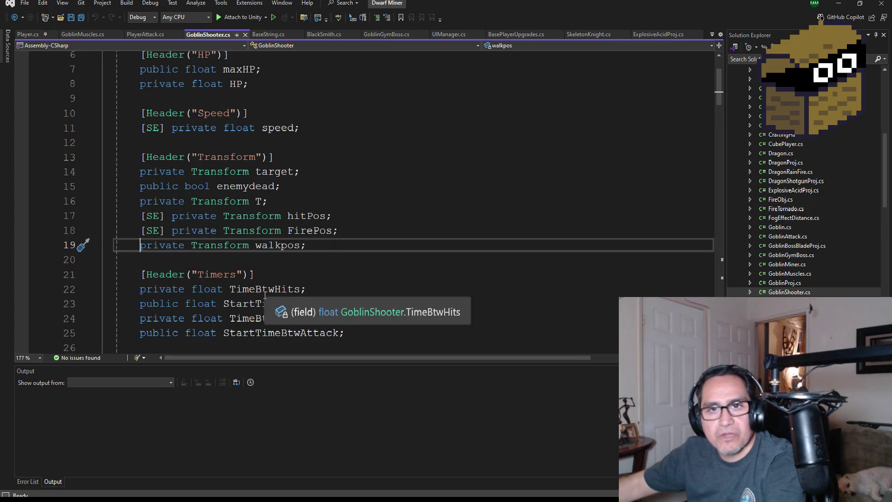
Step: Add [SE] before the walkpos field, fixing a typo, and save the script
type("[zdr]")
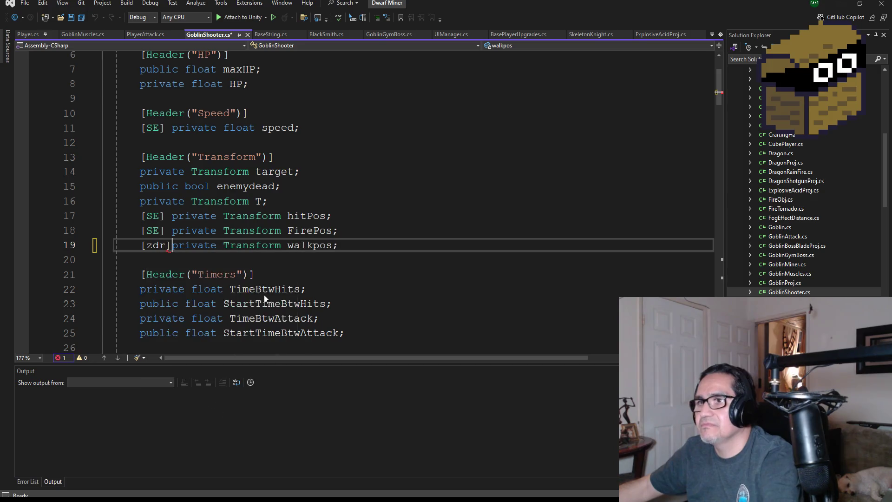
key("Left")
key("BackSpace")
key("BackSpace")
key("BackSpace")
type("SE")
left_click(256, 215)
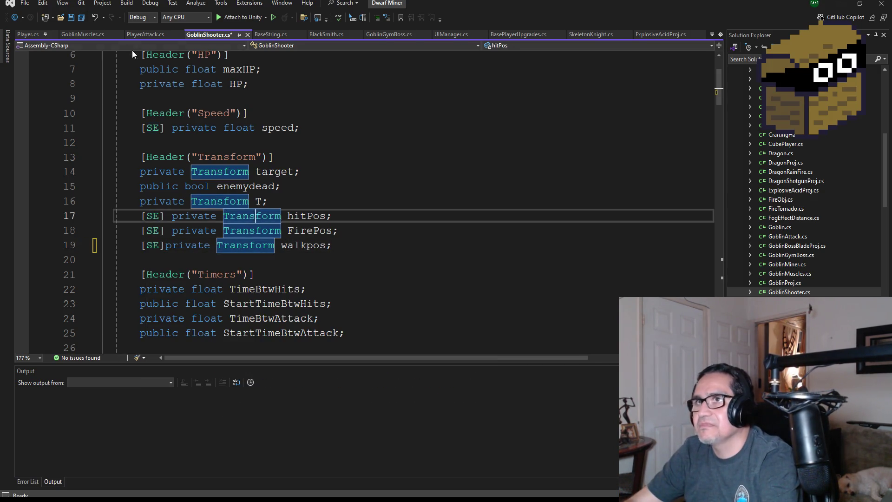
left_click(81, 18)
Step: Delete the walkpos FindGameObjectWithTag("ShooterPos") line from Start
scroll(214, 218, "up", 2)
scroll(214, 218, "down", 5)
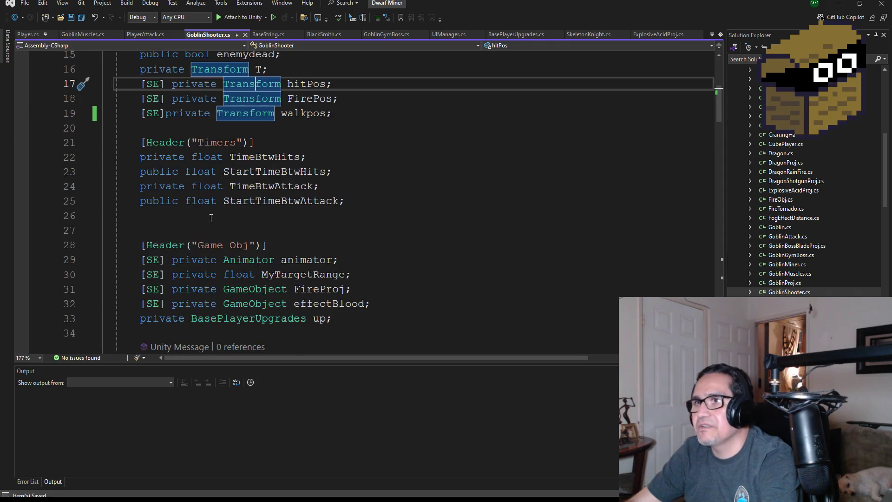
scroll(167, 138, "up", 2)
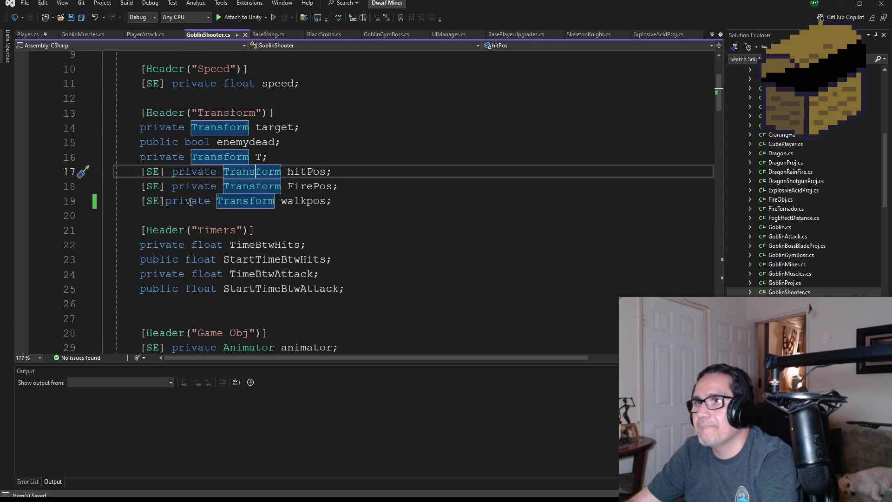
left_click(164, 200)
scroll(258, 242, "down", 5)
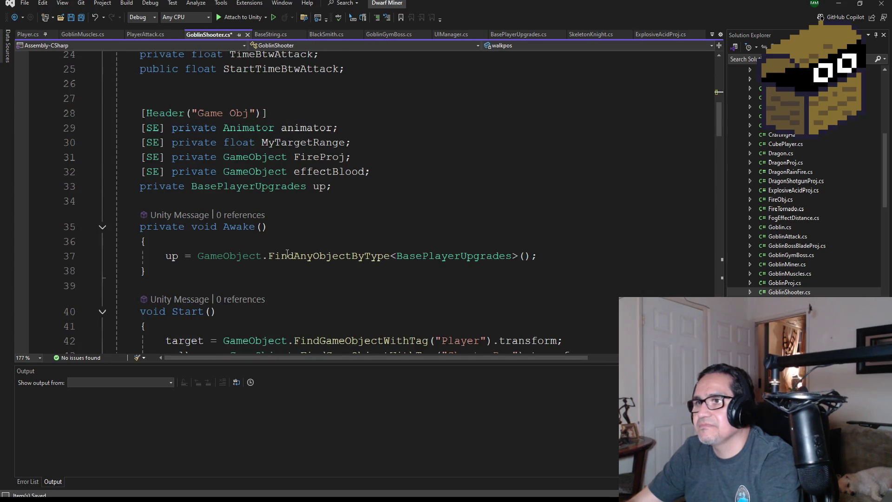
scroll(287, 254, "down", 3)
scroll(257, 196, "up", 1)
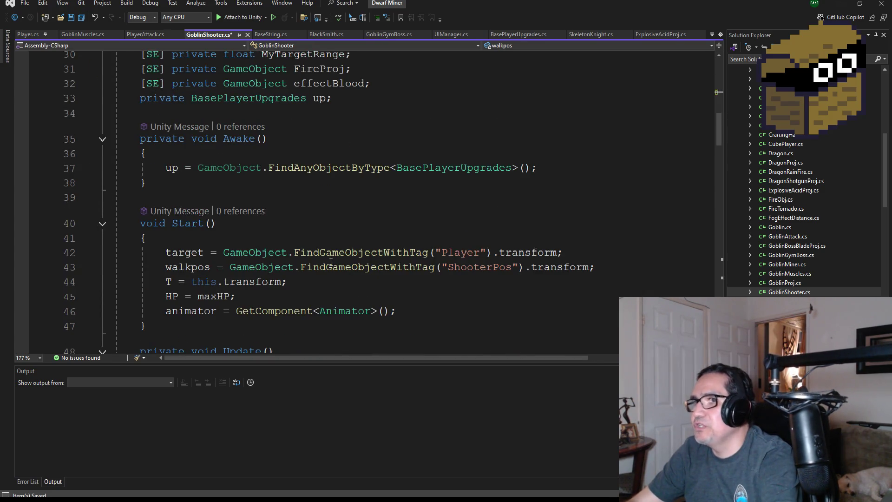
scroll(331, 261, "down", 1)
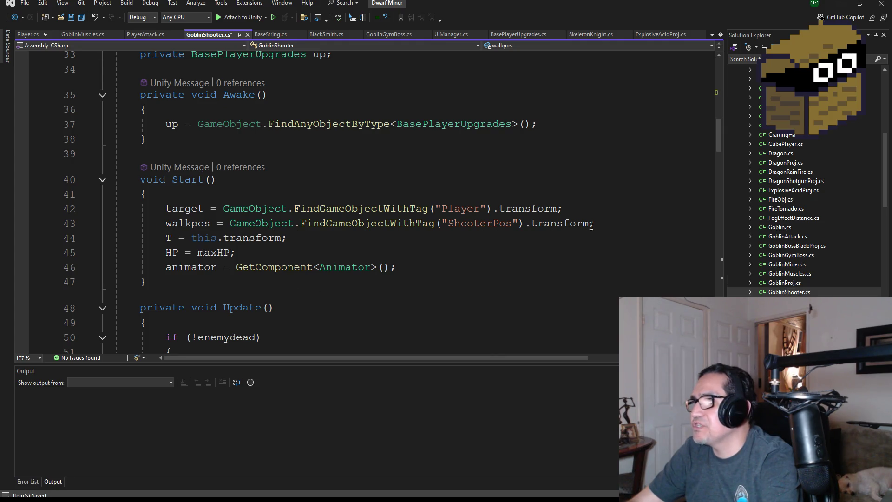
left_click_drag(604, 223, 113, 223)
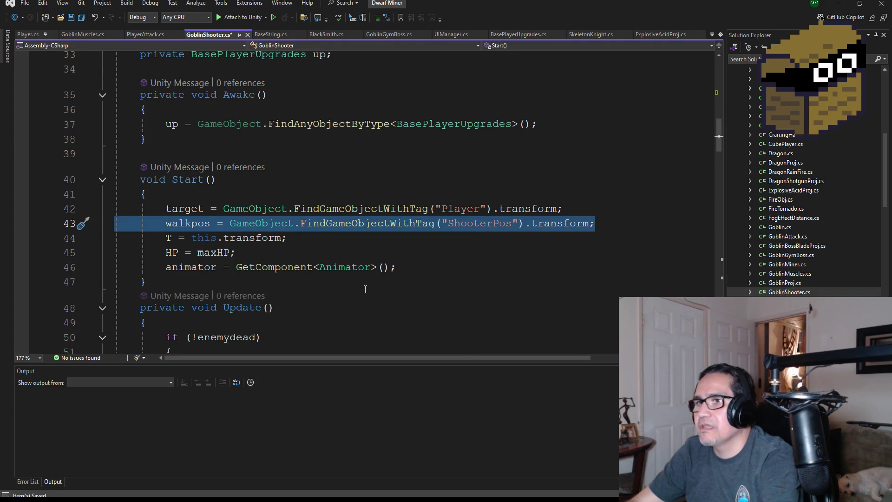
key("BackSpace")
key("BackSpace")
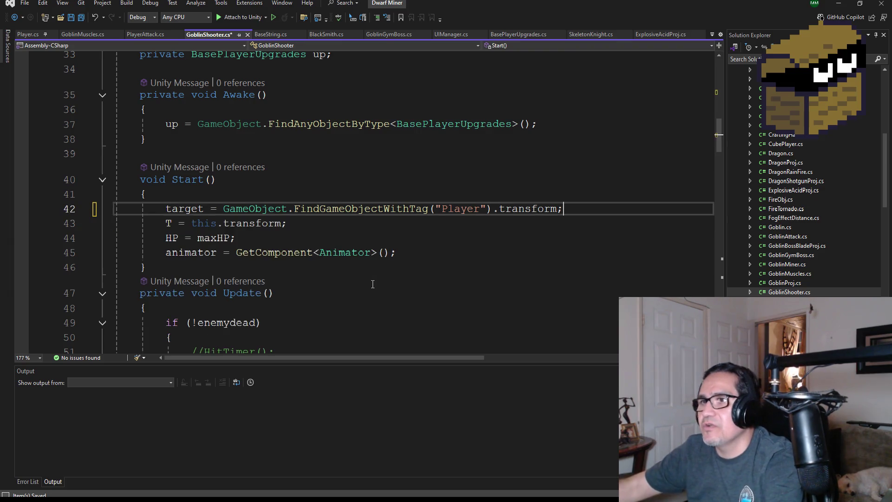
Step: Save GoblinShooter.cs with Ctrl+S, review the rest of the script, and return to Unity
scroll(345, 238, "down", 5)
key("ctrl+s")
scroll(297, 237, "down", 3)
scroll(306, 242, "down", 2)
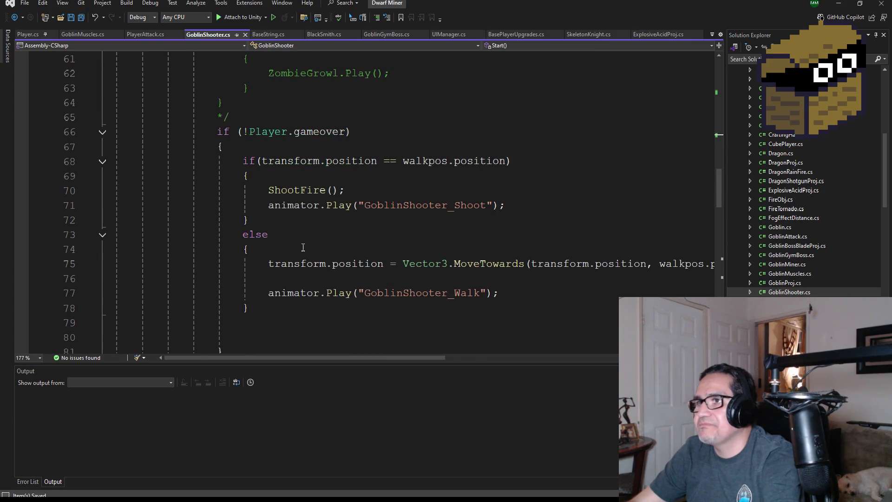
scroll(369, 259, "down", 1)
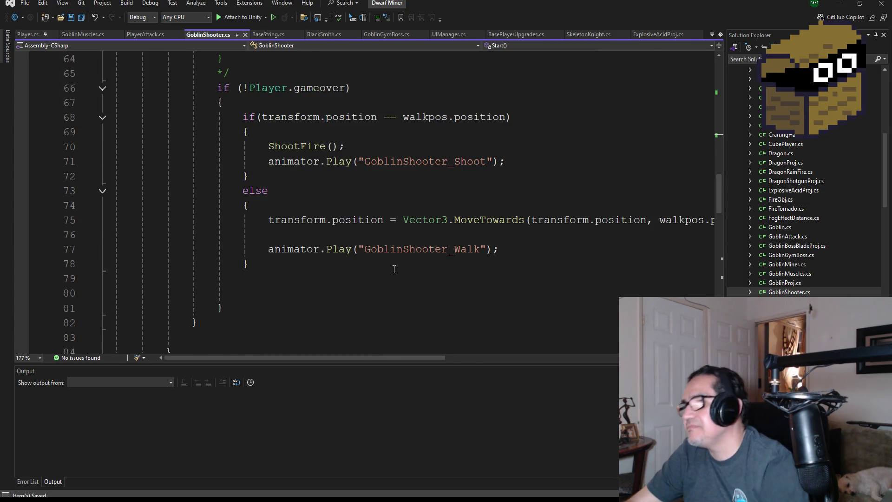
mouse_move(402, 354)
left_mouse_down()
mouse_move(441, 355)
mouse_move(369, 358)
left_mouse_up()
scroll(359, 291, "down", 4)
scroll(365, 265, "up", 18)
scroll(372, 256, "up", 8)
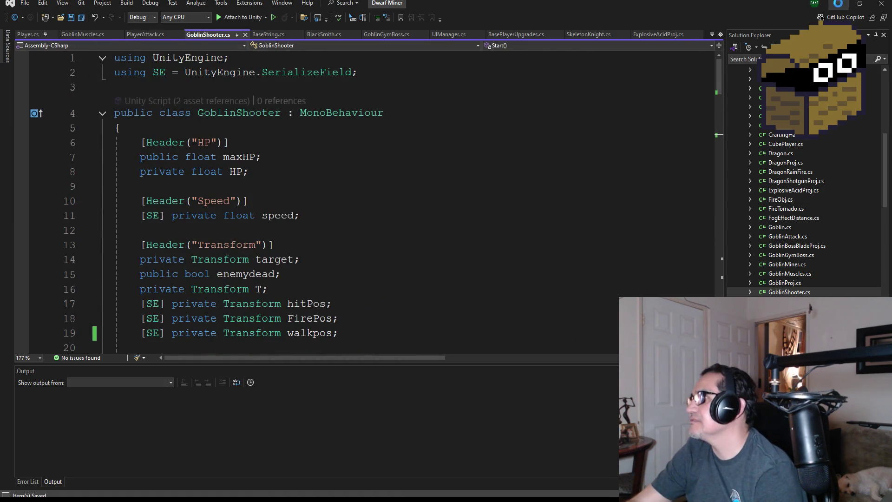
left_click(839, 4)
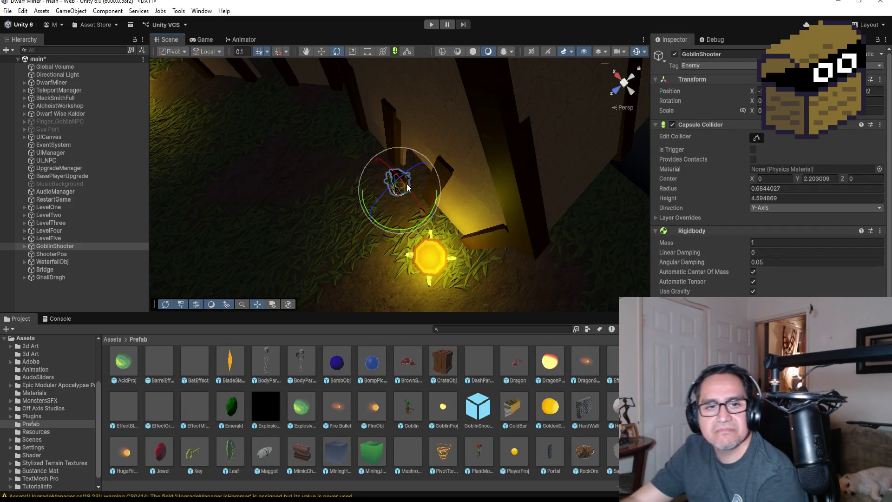
Step: Frame GoblinShooter, select ShooterPos, switch to the Move tool, and reselect GoblinShooter
double_click(67, 247)
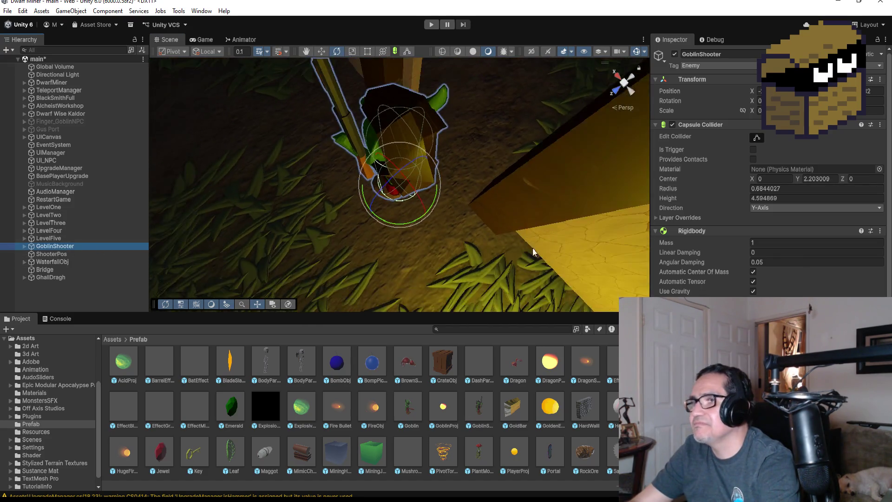
scroll(405, 230, "down", 10)
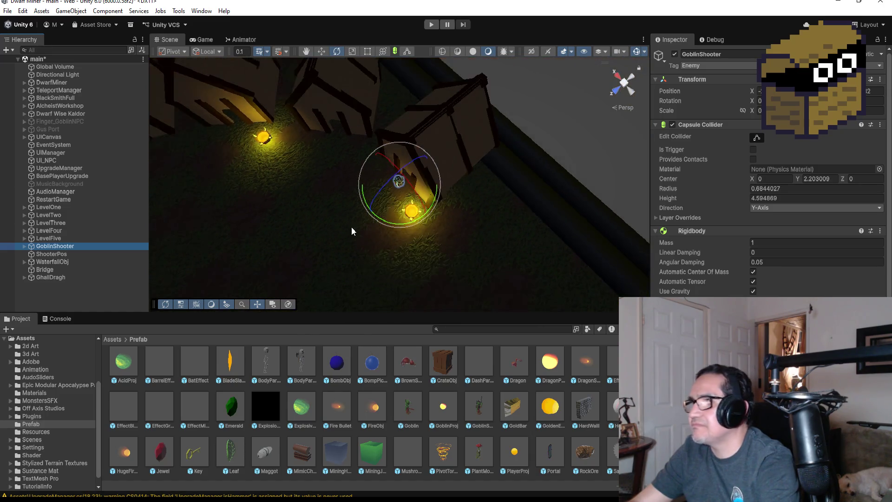
scroll(363, 211, "up", 5)
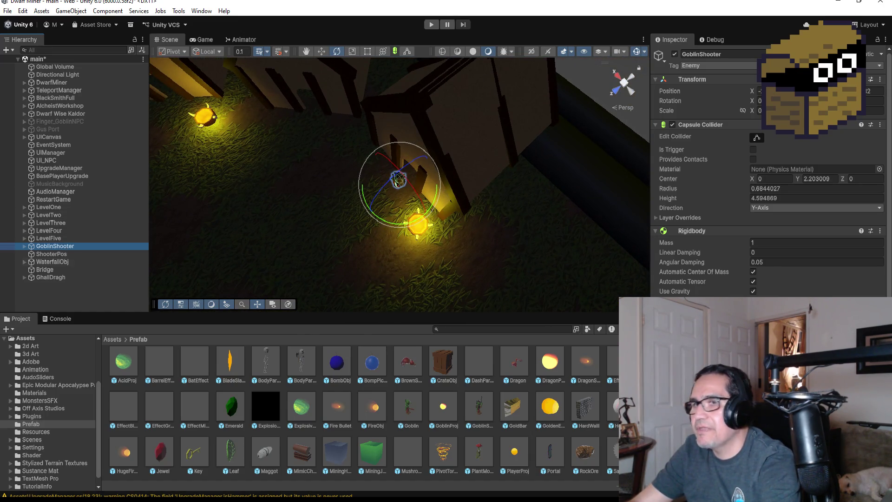
scroll(766, 186, "down", 5)
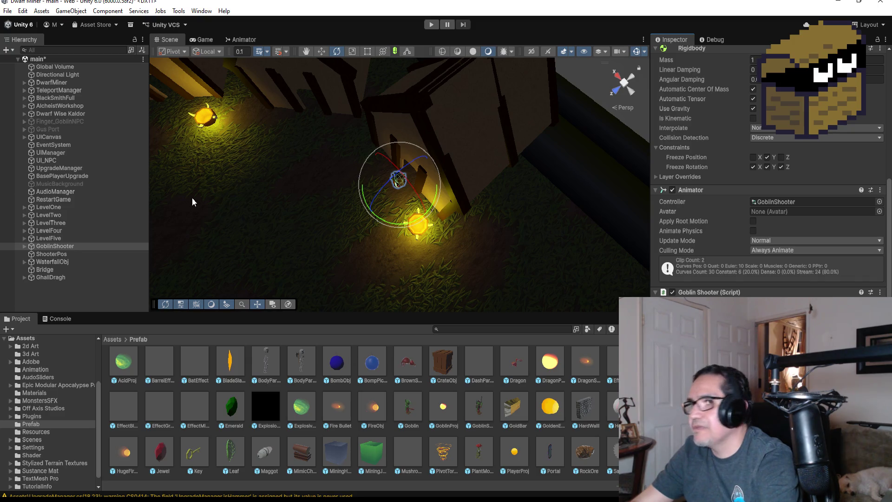
left_click(52, 254)
scroll(398, 234, "down", 2)
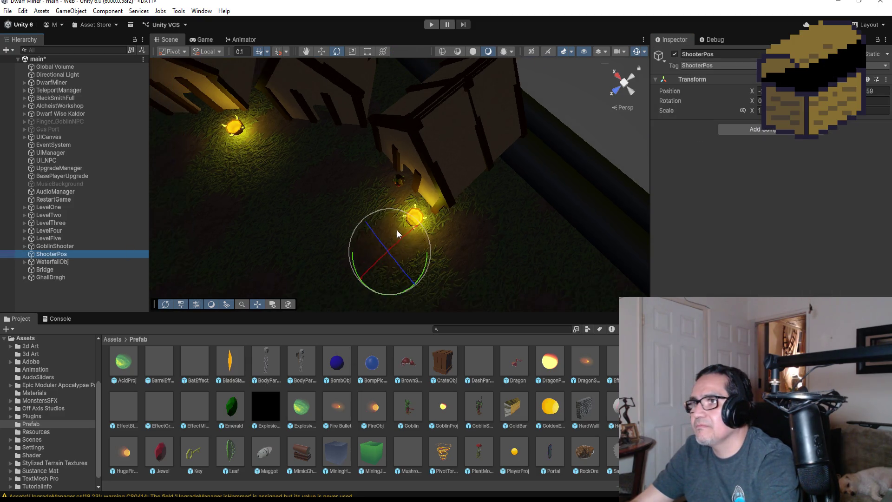
left_click(322, 51)
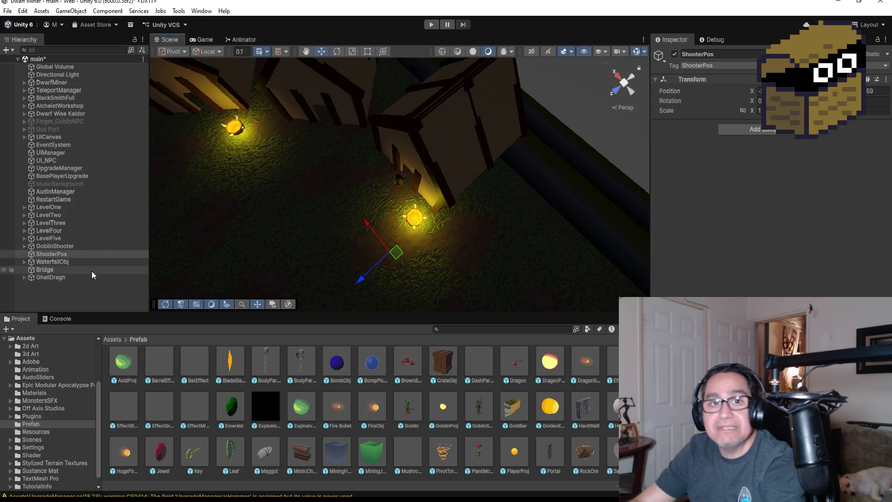
key("XF86AudioLowerVolume")
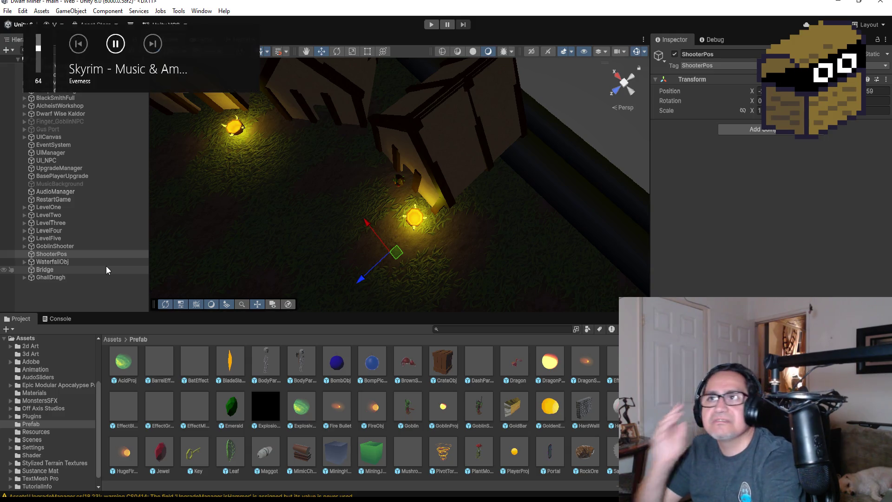
left_click(71, 246)
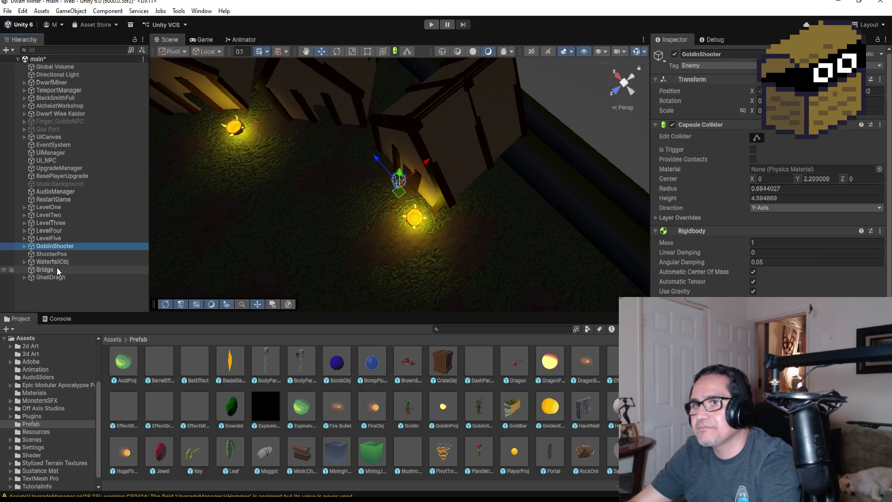
Step: Create an empty object named GoblinShooterParent in the Hierarchy
left_click(48, 295)
right_click(49, 295)
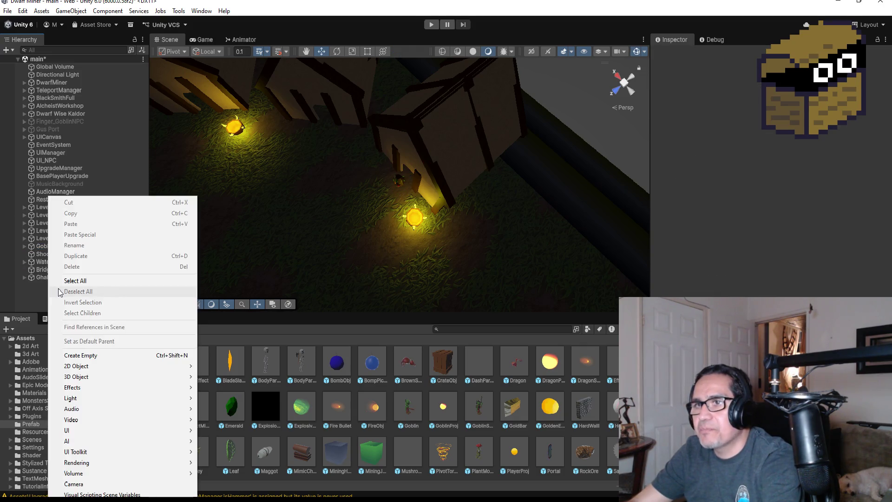
left_click(92, 356)
left_click(743, 54)
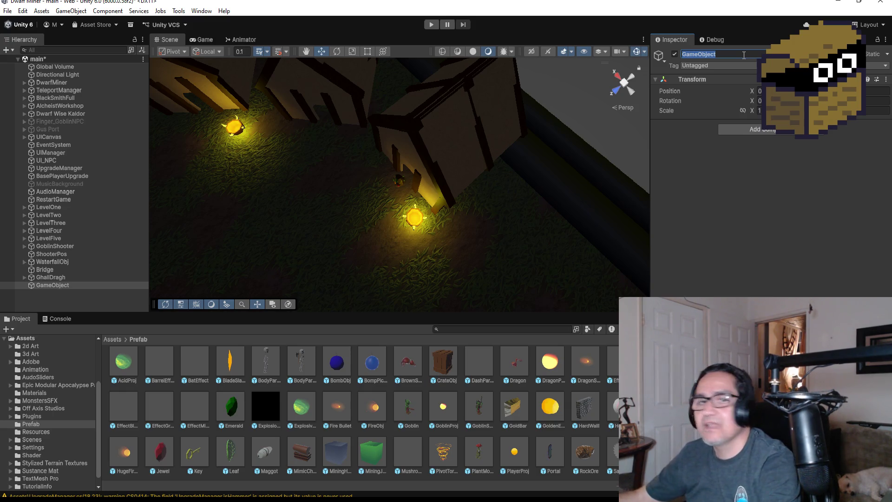
type("Go")
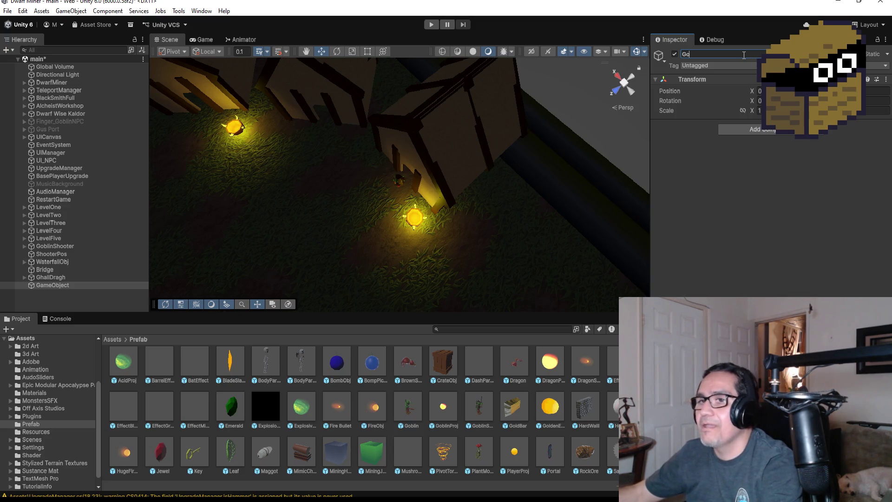
type("blinShooterP")
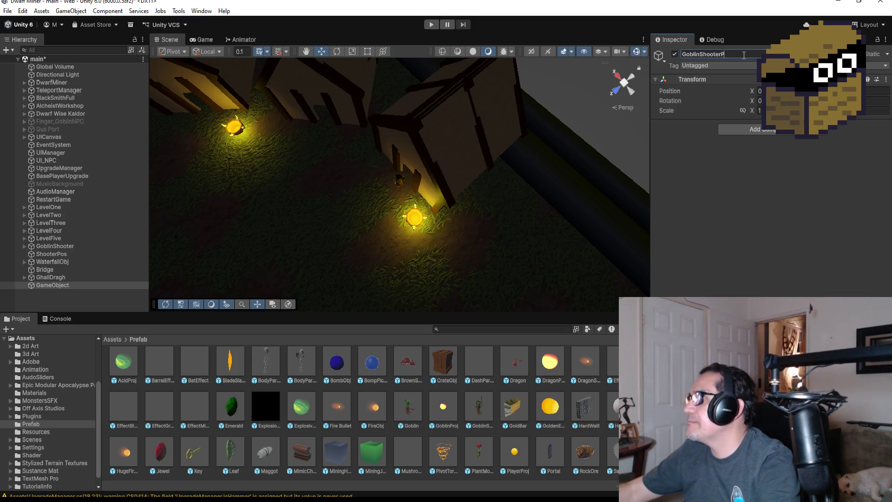
type("arent")
key("Return")
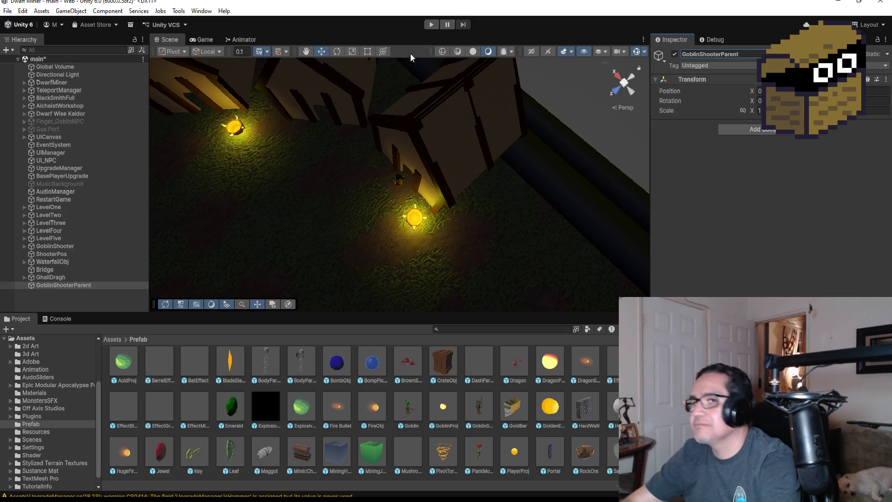
Step: Parent ShooterPos and WaterfallObj under GoblinShooterParent
left_click(58, 255)
left_click(60, 262, "ctrl")
left_click_drag(62, 256, 69, 286)
left_click(23, 270)
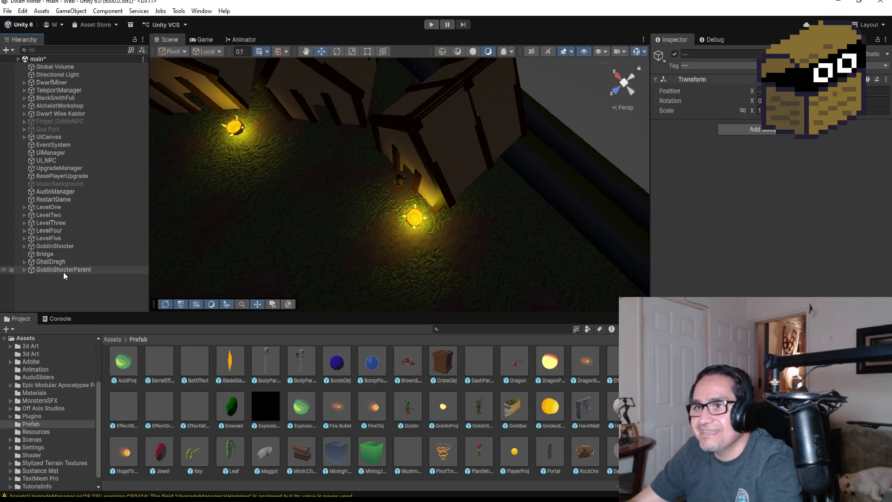
Step: Move GoblinShooterParent into LevelFive's GroupEnemies and start Play mode to test
left_click(24, 239)
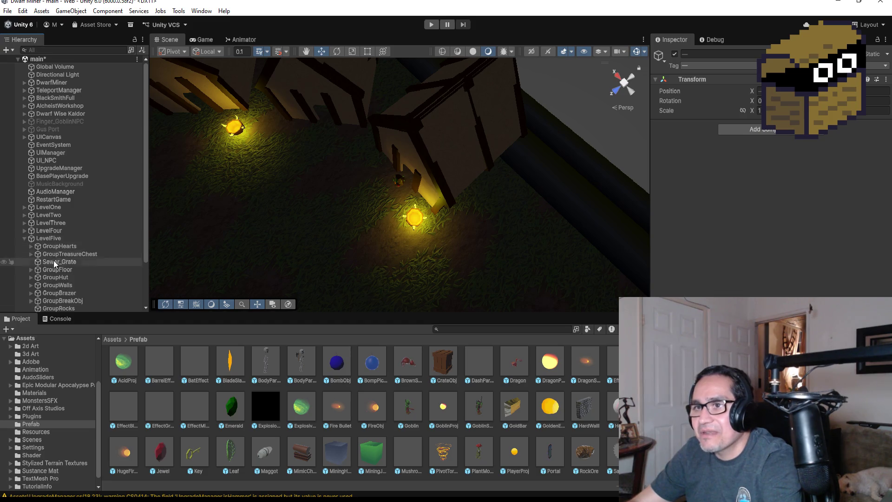
scroll(70, 257, "down", 3)
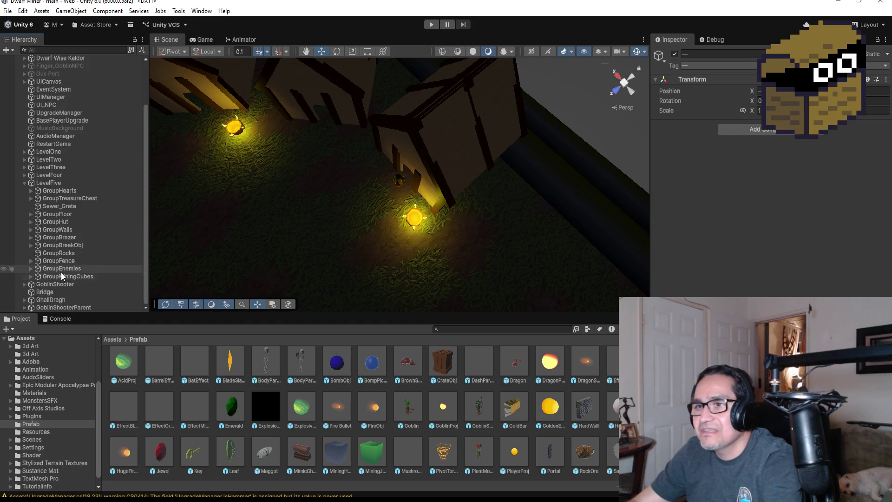
left_click(74, 307)
mouse_move(75, 307)
left_mouse_down()
mouse_move(83, 279)
mouse_move(109, 295)
mouse_move(99, 281)
left_mouse_up()
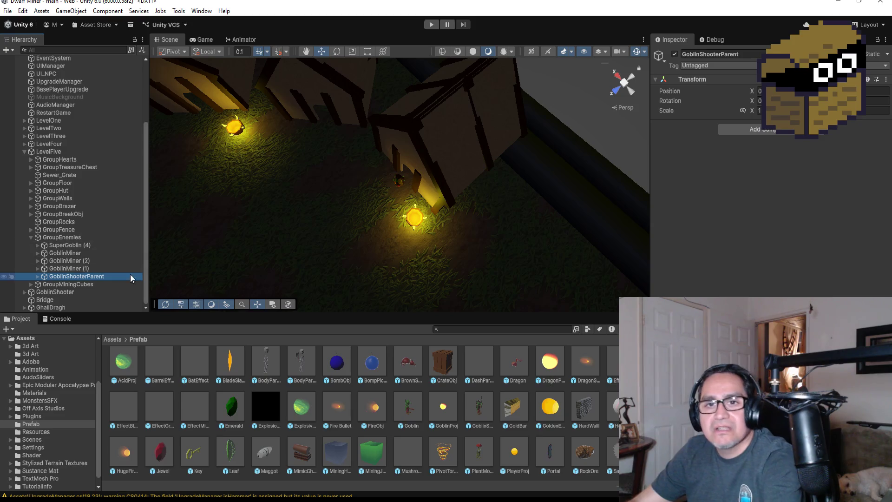
left_click(30, 236)
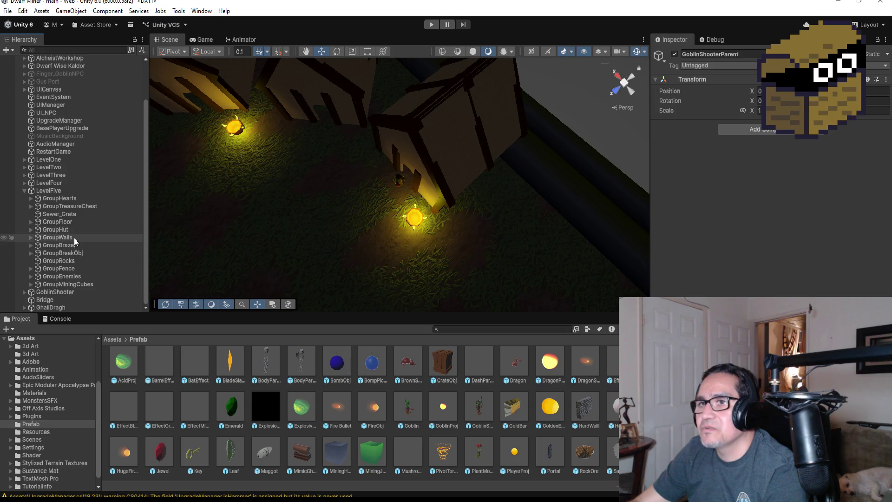
left_click(24, 190)
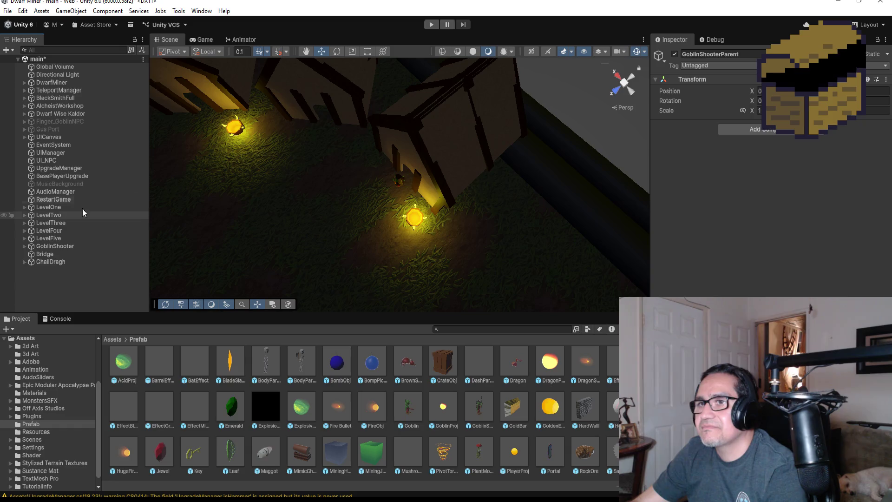
left_click(430, 26)
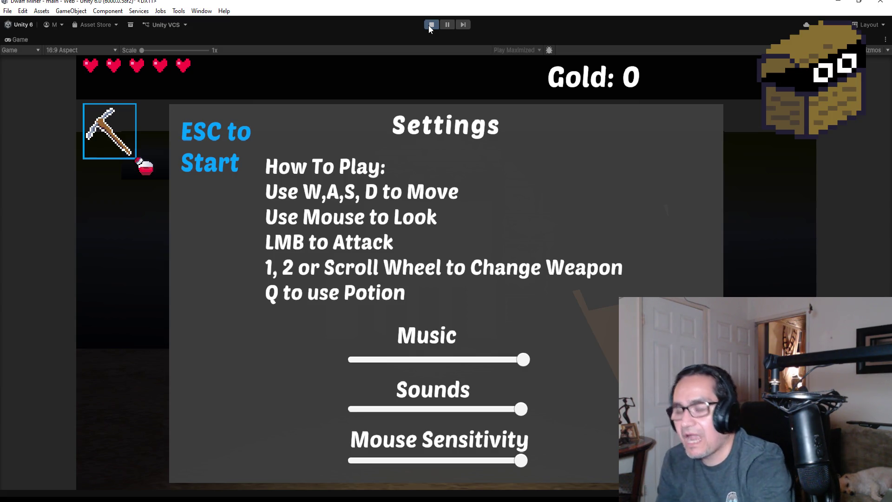
Step: Close the settings overlay, switch to the gun, and advance toward the village
key("Escape")
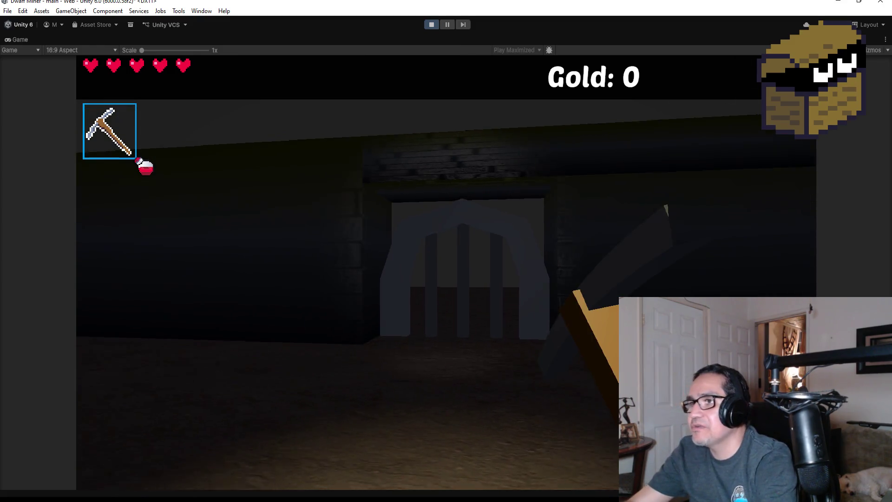
left_click(446, 271)
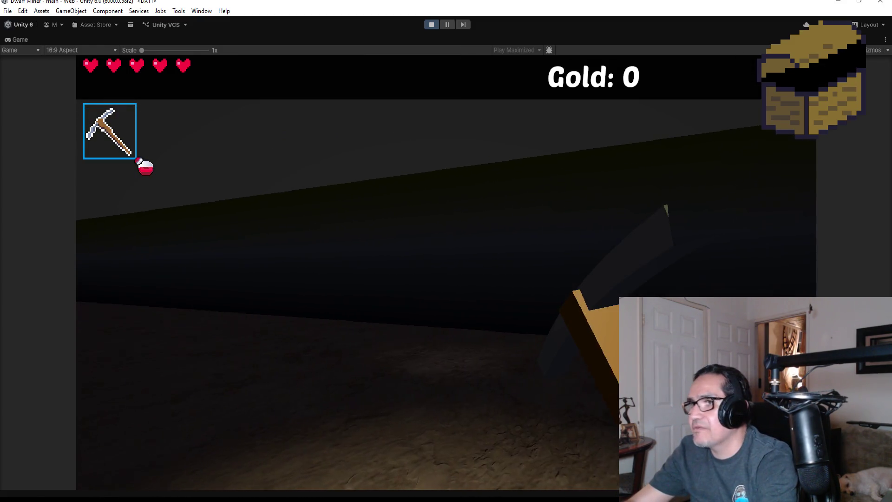
key("w")
key("2")
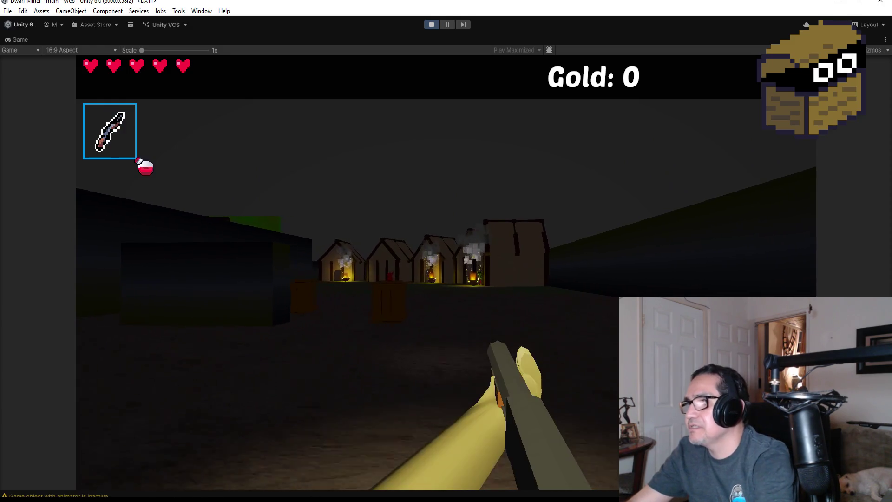
key("w")
left_click(446, 272)
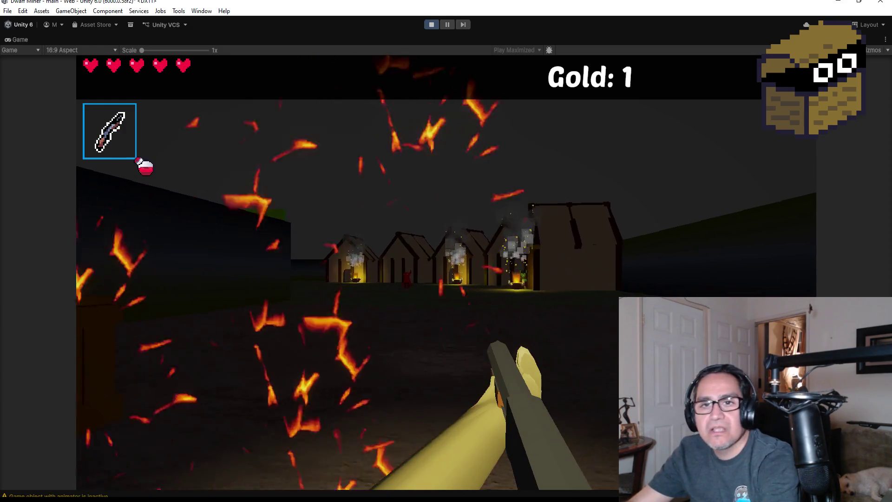
mouse_move(446, 251)
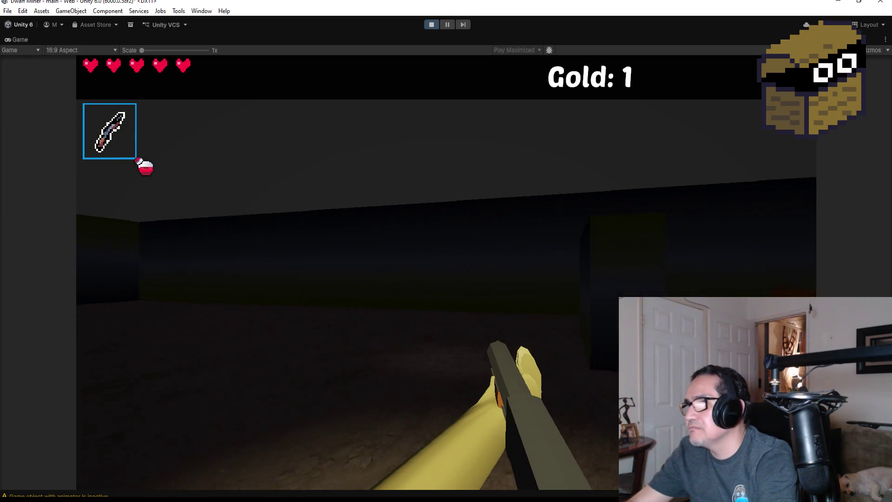
key("w")
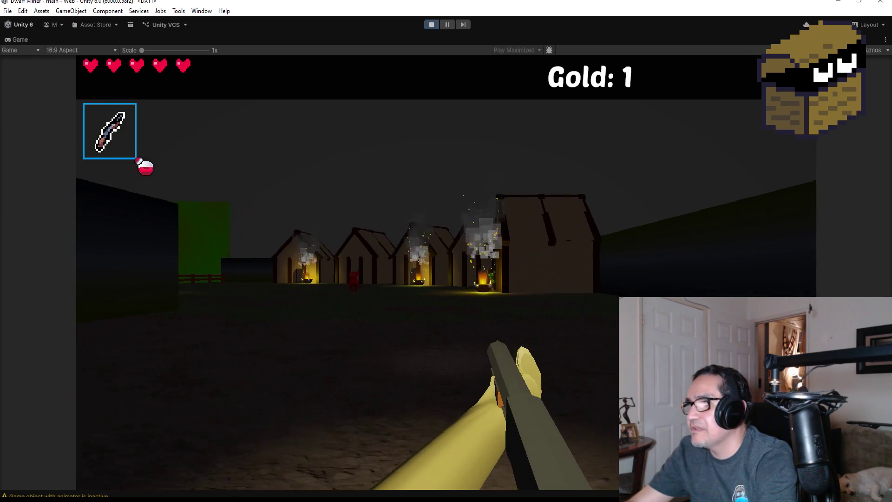
key("w")
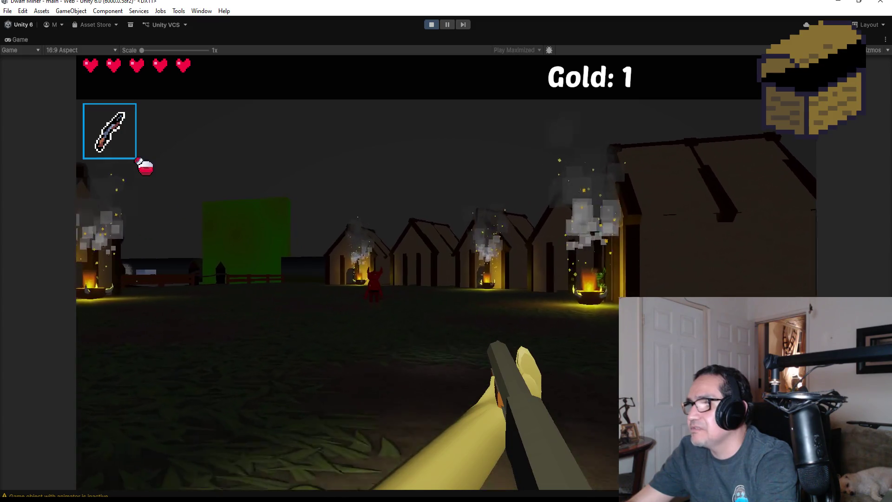
Step: Shoot fireballs at the red demon and goblins, then pause and stop Play mode
left_click(446, 251)
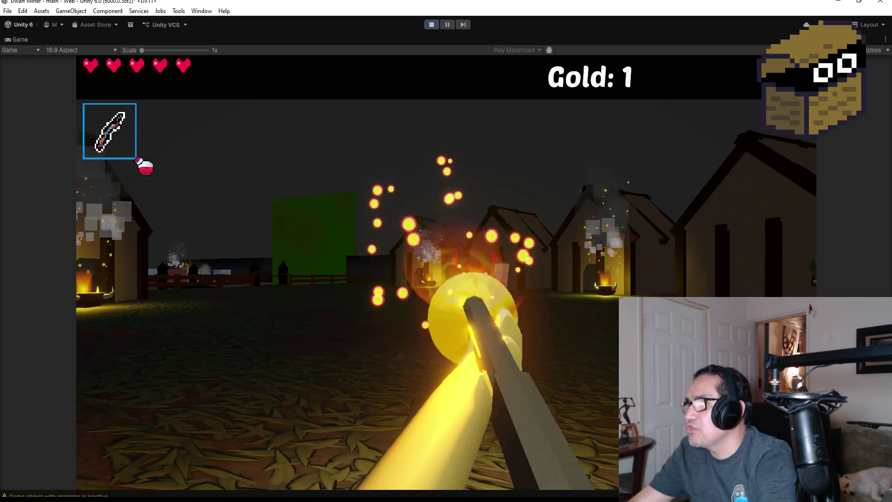
left_click(446, 251)
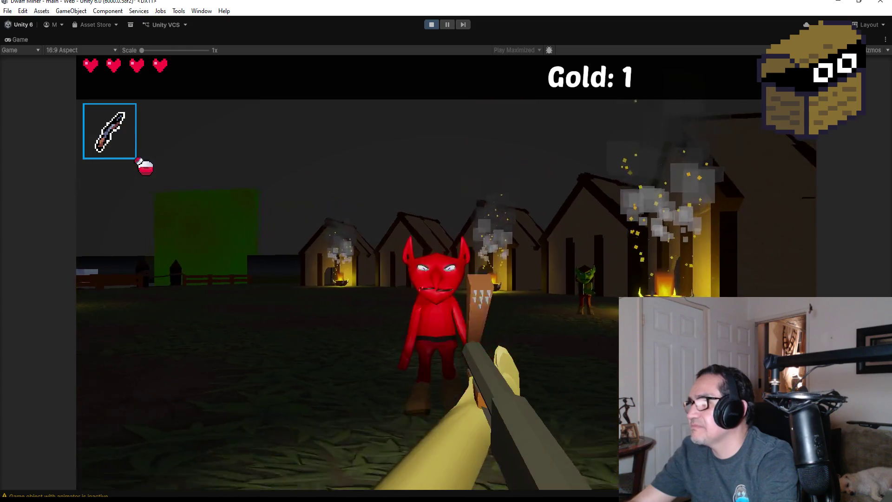
left_click(446, 251)
left_click(446, 251)
left_click(446, 250)
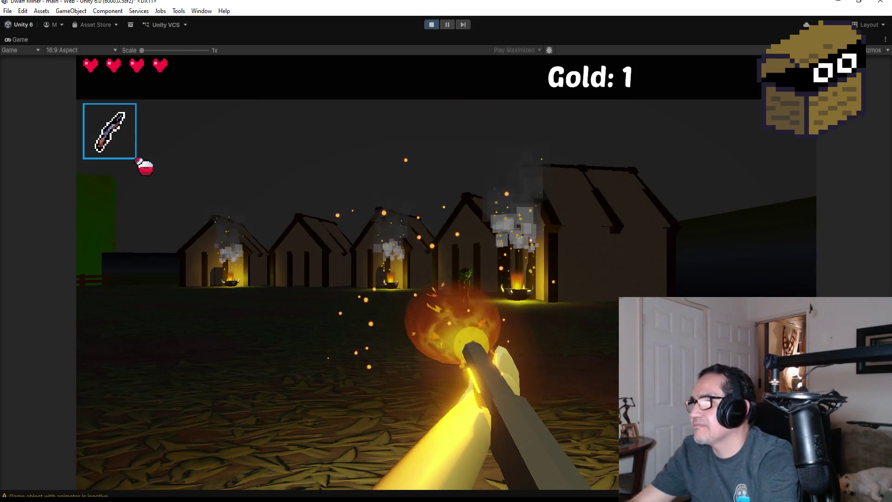
left_click(446, 251)
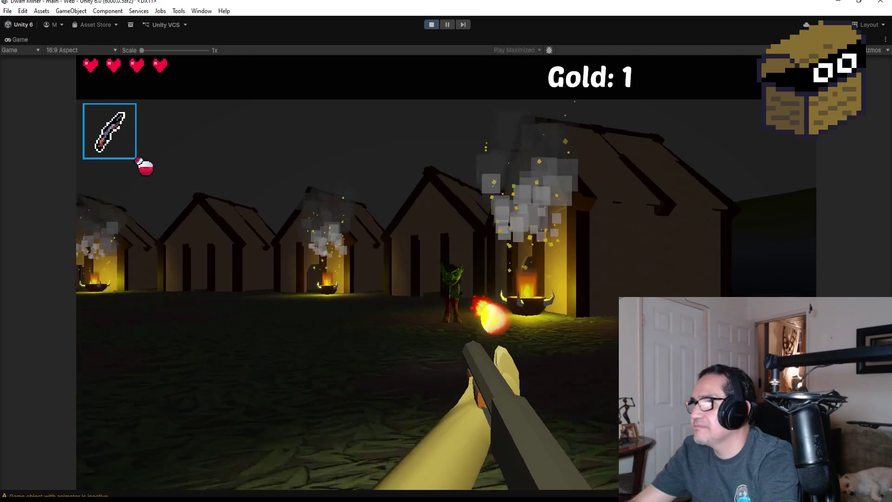
left_click(446, 250)
left_click(446, 251)
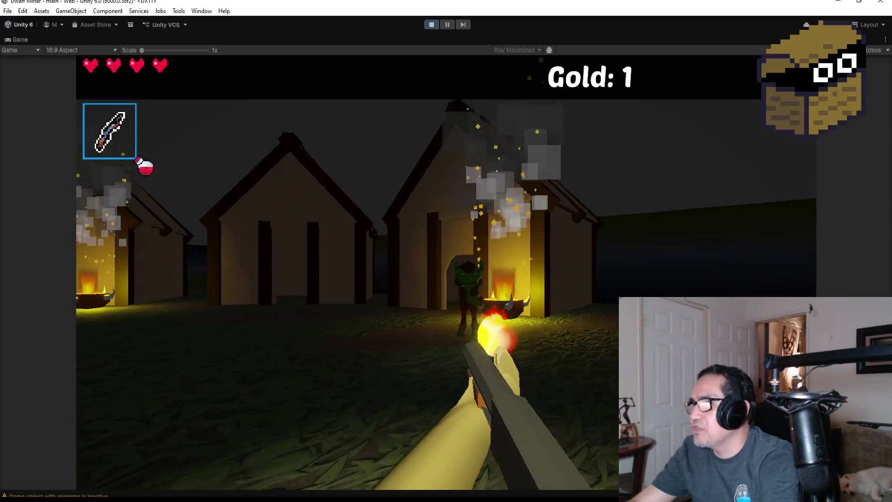
left_click(446, 251)
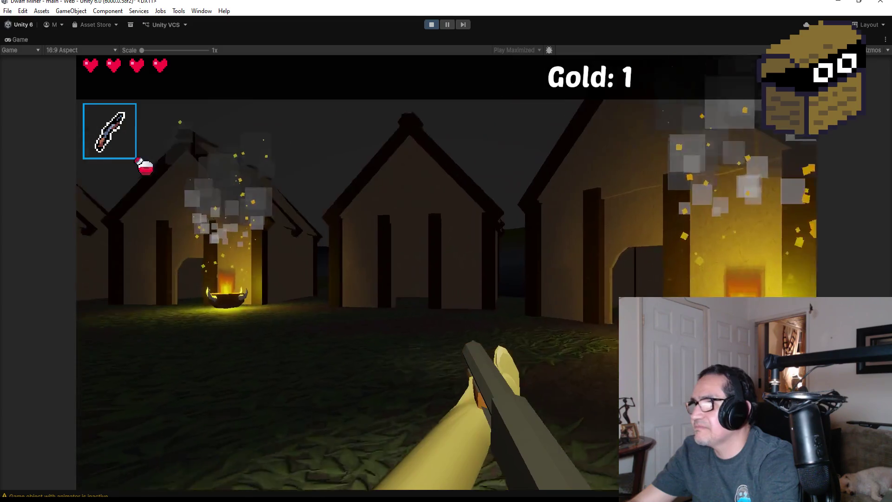
key("Escape")
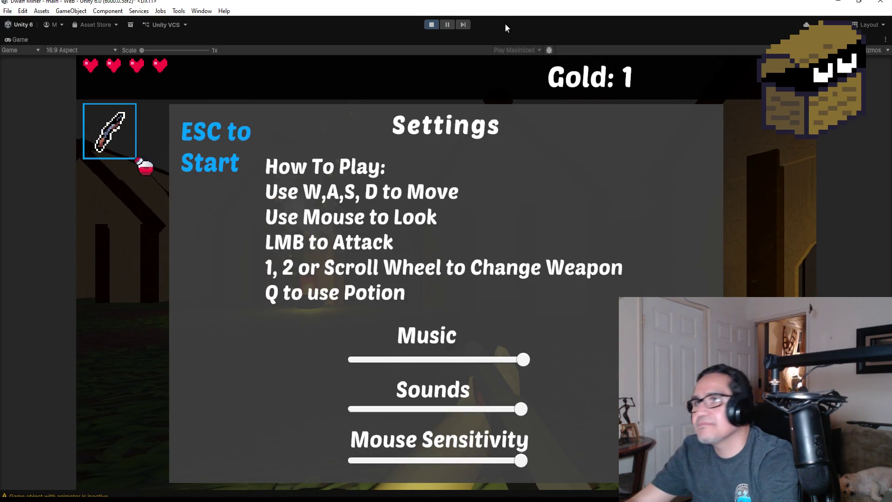
left_click(429, 24)
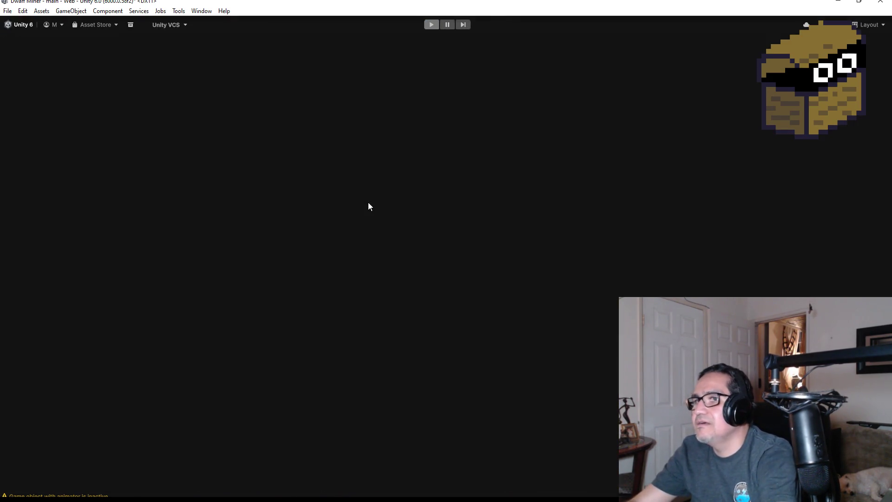
Step: Frame GoblinShooter and inspect its GoblinHoody and HitPos children
scroll(301, 207, "down", 5)
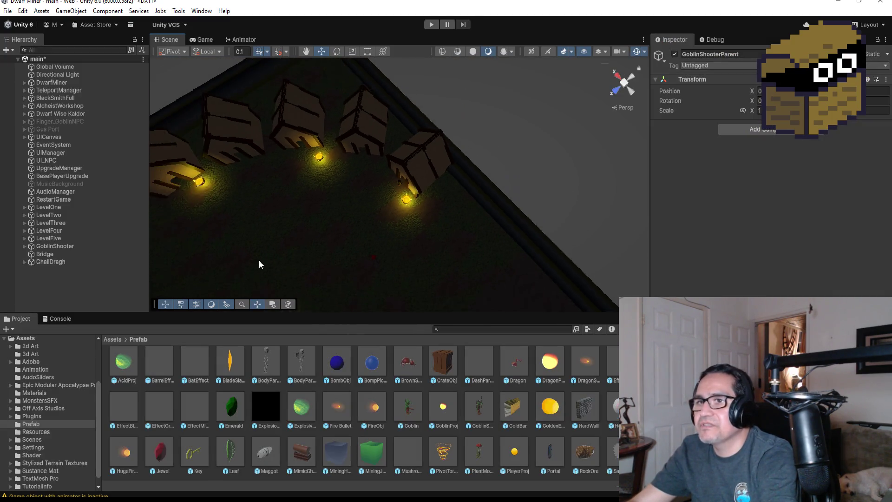
left_click(25, 247)
left_click(25, 246)
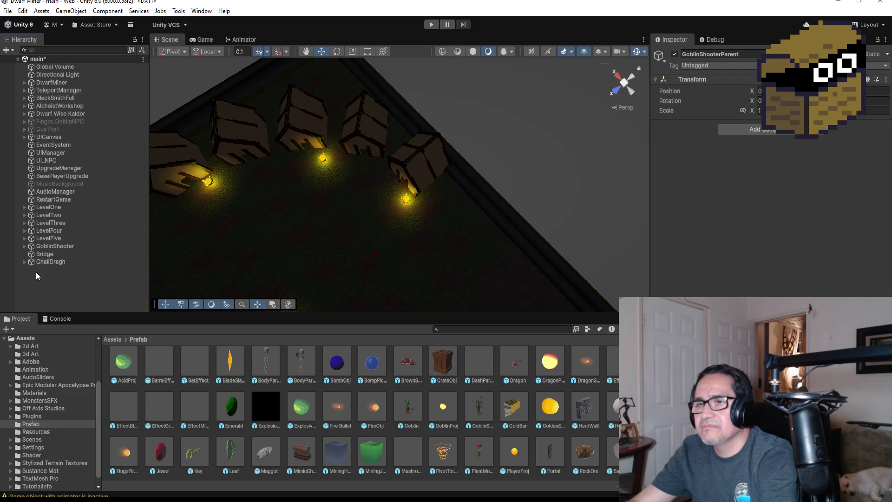
left_click(23, 246)
double_click(71, 249)
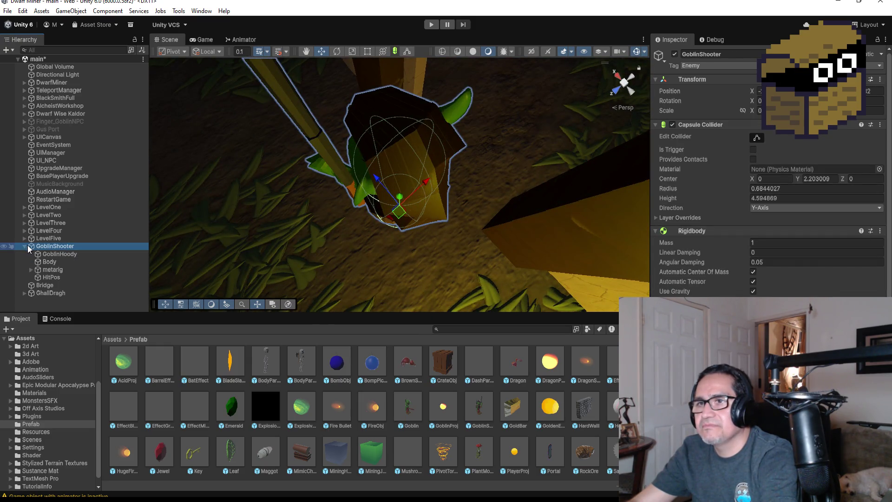
left_click(23, 251)
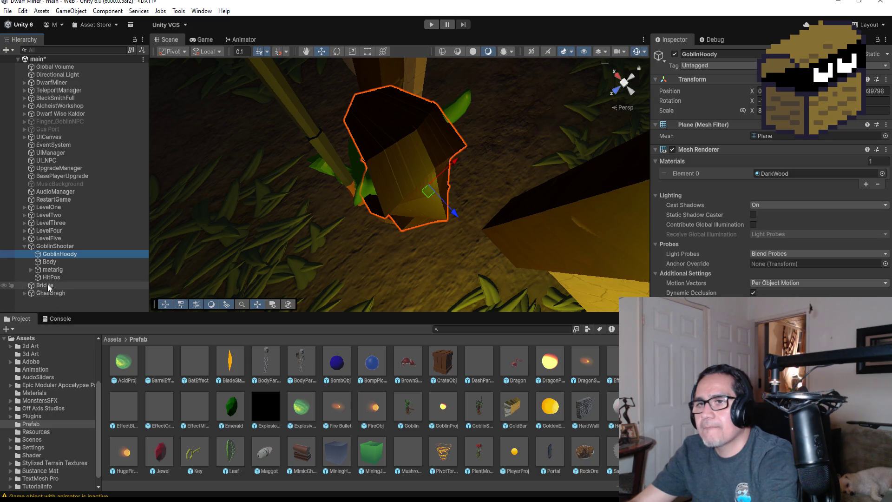
left_click(50, 277)
left_click(25, 246)
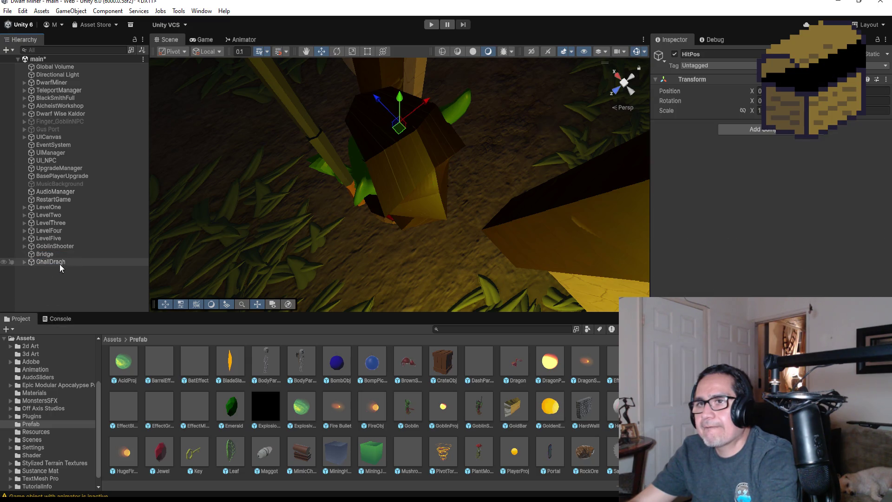
Step: Expand LevelFive > GroupEnemies and drag GoblinShooter into GoblinShooterParent
left_click(24, 237)
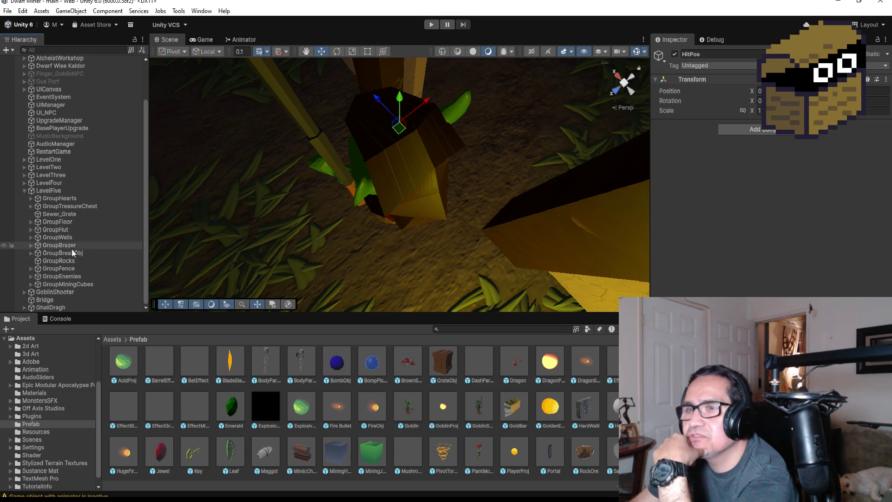
left_click(30, 276)
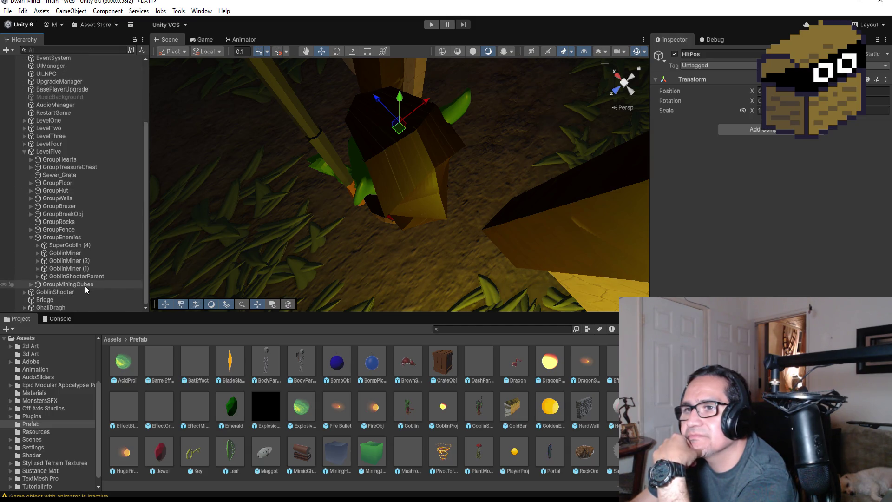
left_click(87, 278)
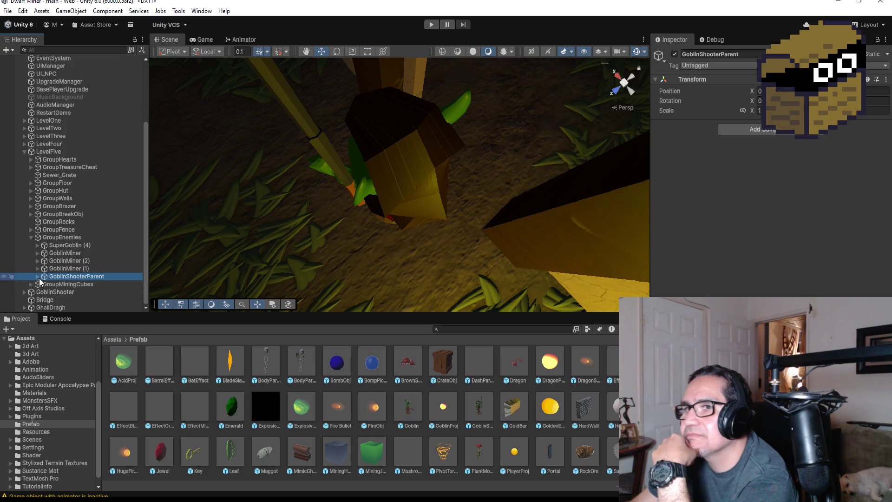
left_click(39, 278)
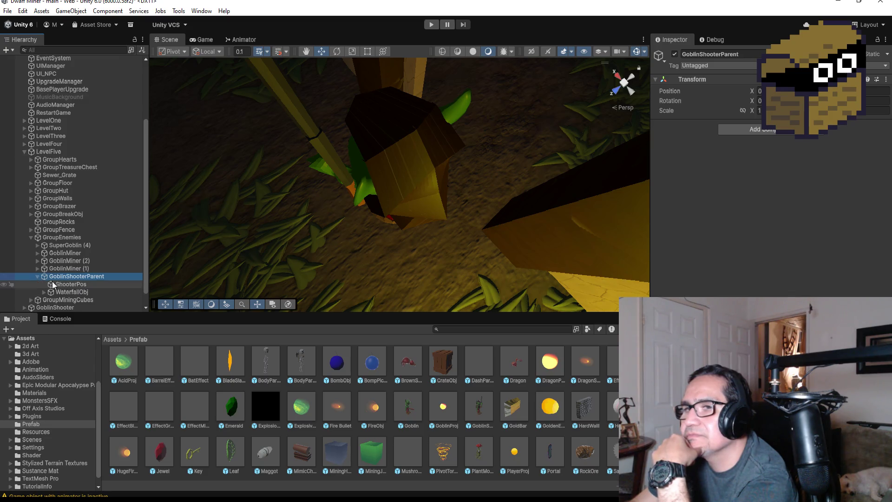
scroll(89, 295, "down", 1)
left_click_drag(67, 291, 74, 272)
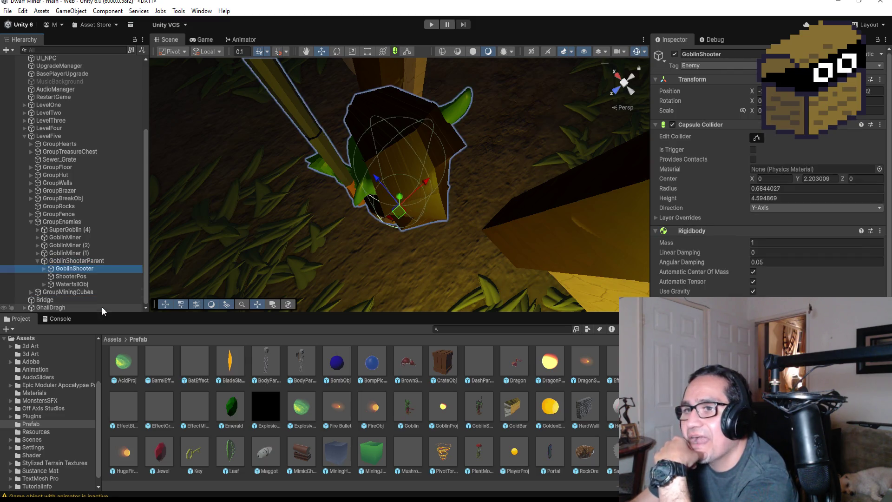
scroll(38, 263, "up", 1)
left_click(38, 269)
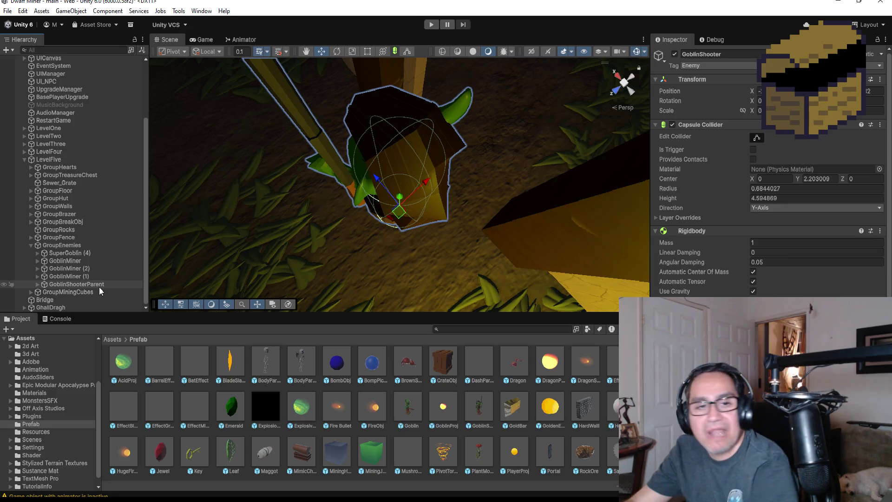
left_click(99, 286)
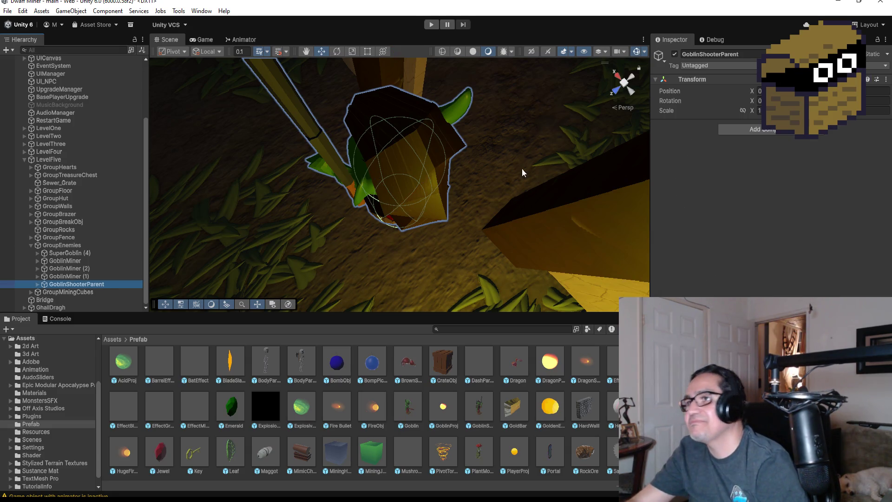
scroll(520, 170, "down", 5)
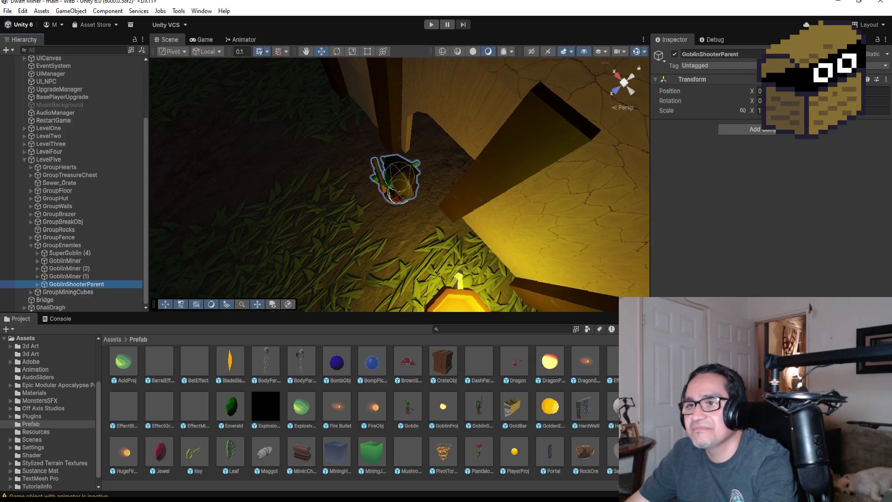
Step: Frame GoblinShooterParent in the scene and duplicate it with Ctrl+D
left_click(100, 269)
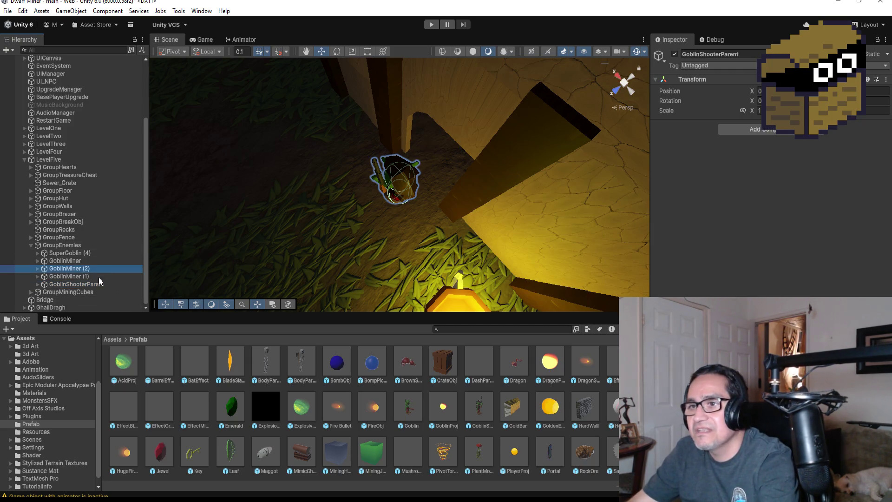
double_click(77, 284)
scroll(302, 194, "down", 8)
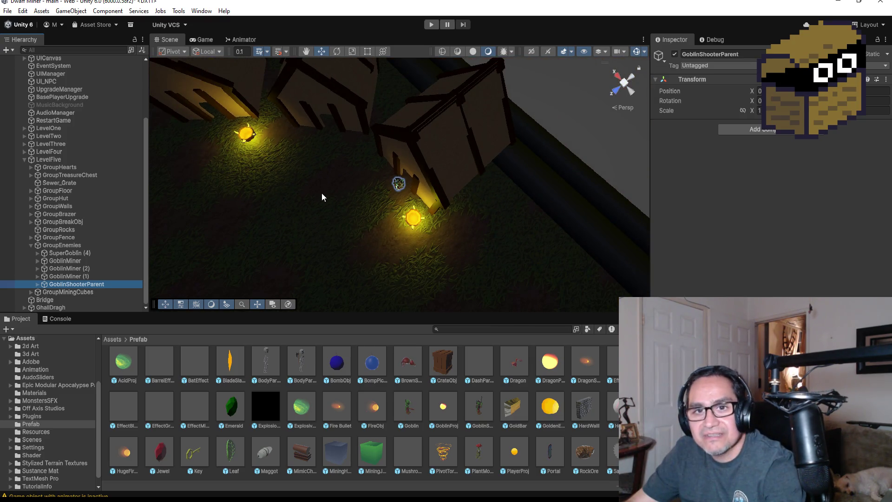
key("ctrl+d")
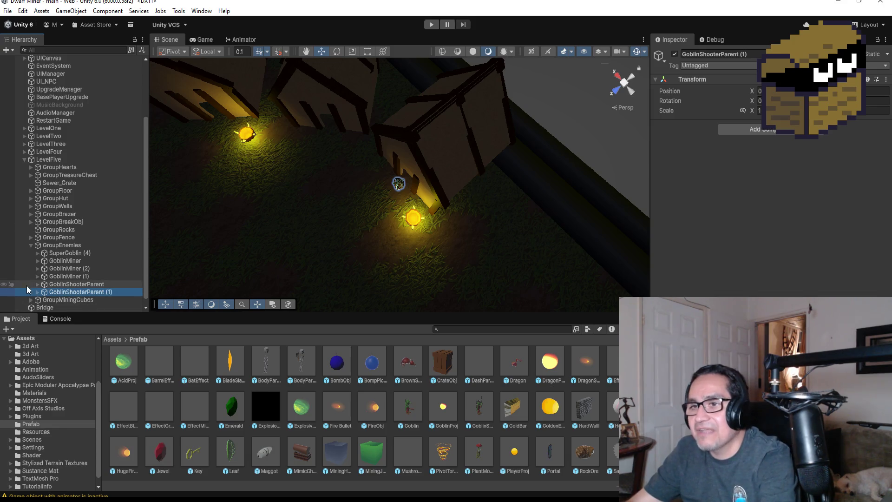
Step: Move the copy's WaterfallObj to the Hierarchy root, then select its GoblinShooter and ShooterPos
left_click(70, 299)
scroll(88, 288, "down", 1)
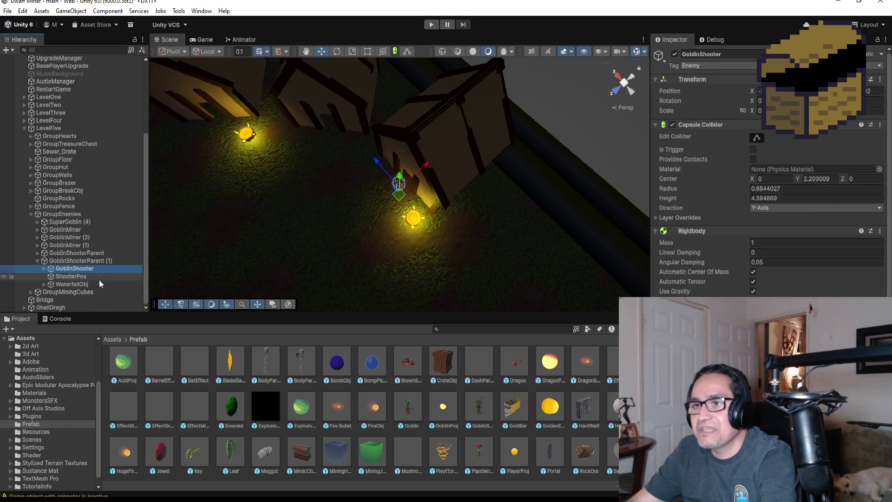
left_click(77, 284, "shift")
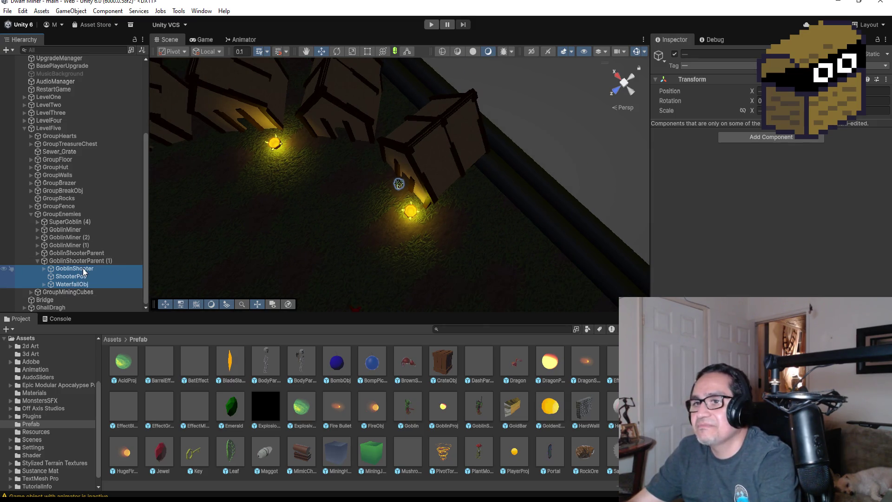
left_click(77, 284)
mouse_move(77, 284)
left_mouse_down()
mouse_move(73, 240)
mouse_move(70, 310)
mouse_move(136, 310)
left_mouse_up()
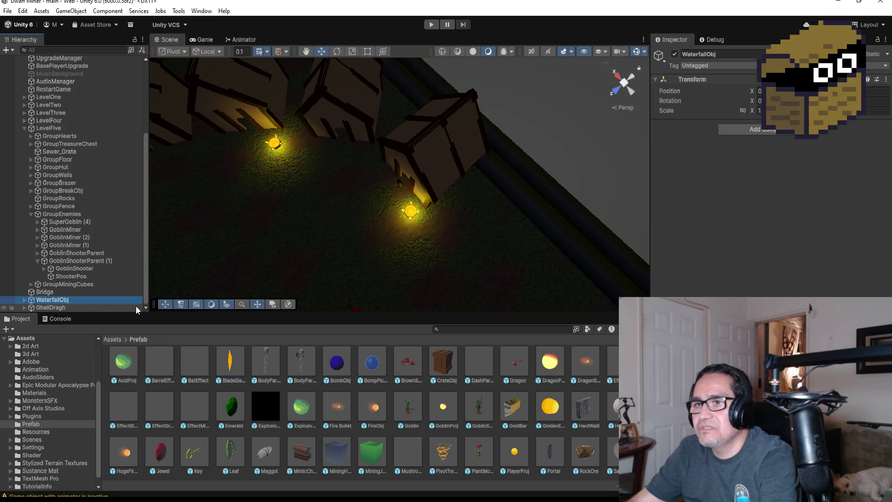
left_click(69, 268)
left_click(71, 276, "ctrl")
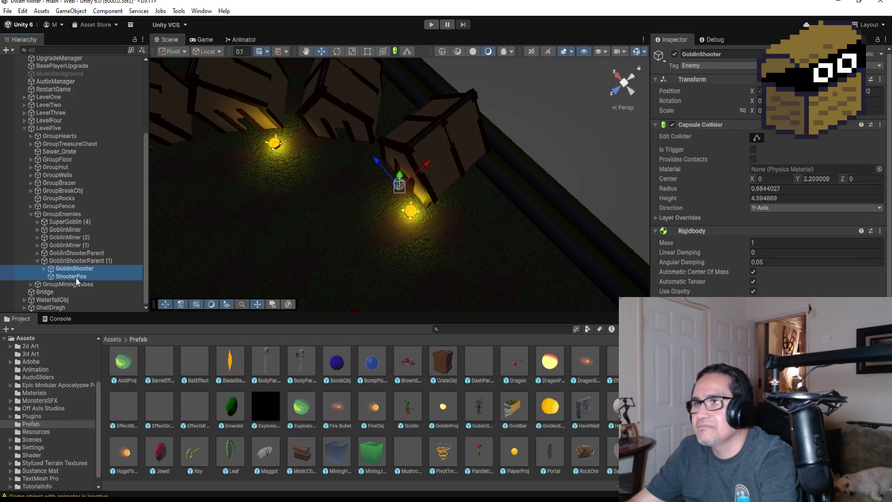
Step: Frame the copied goblin and slide it with its ShooterPos down the room
key("f")
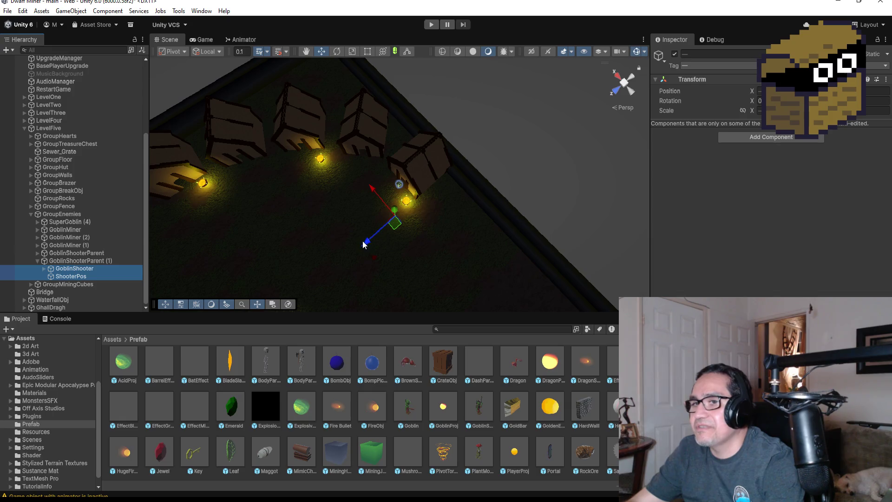
scroll(389, 236, "down", 5)
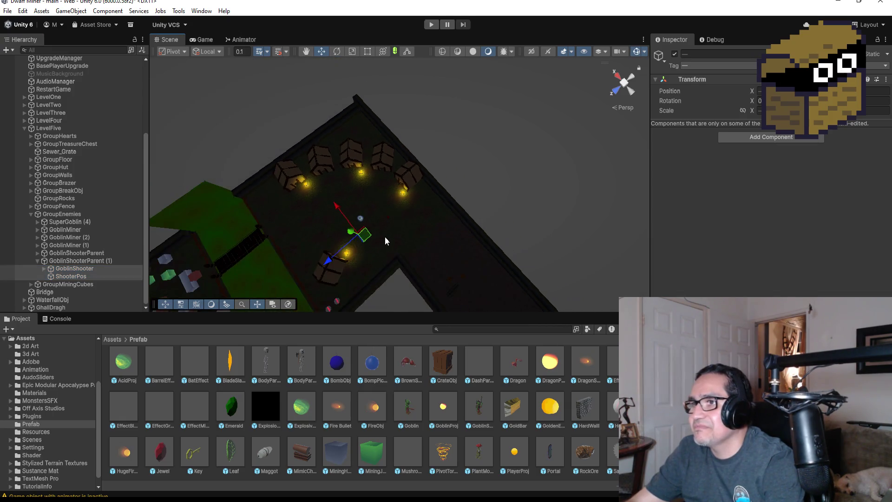
mouse_move(351, 247)
left_mouse_down()
mouse_move(319, 273)
mouse_move(321, 261)
left_mouse_up()
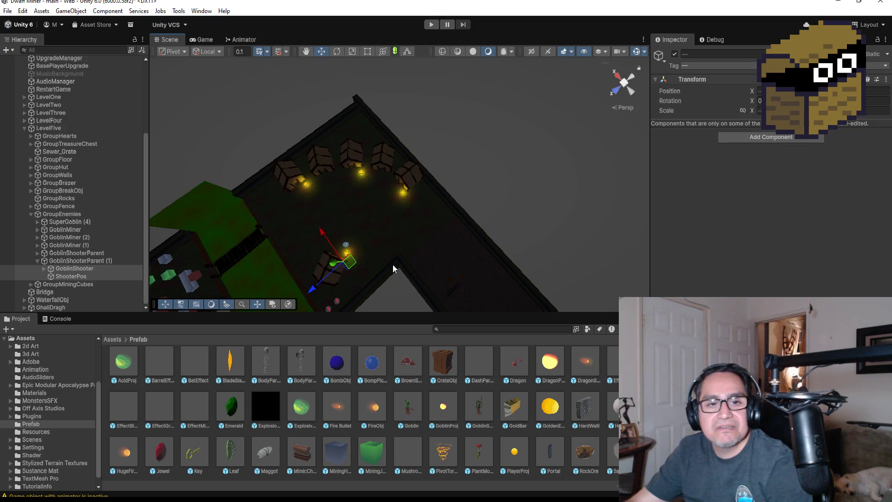
Step: Nudge the duplicated GoblinShooter slightly along X, then view ShooterPos beside the brazier and crate
left_click(86, 275)
double_click(87, 270)
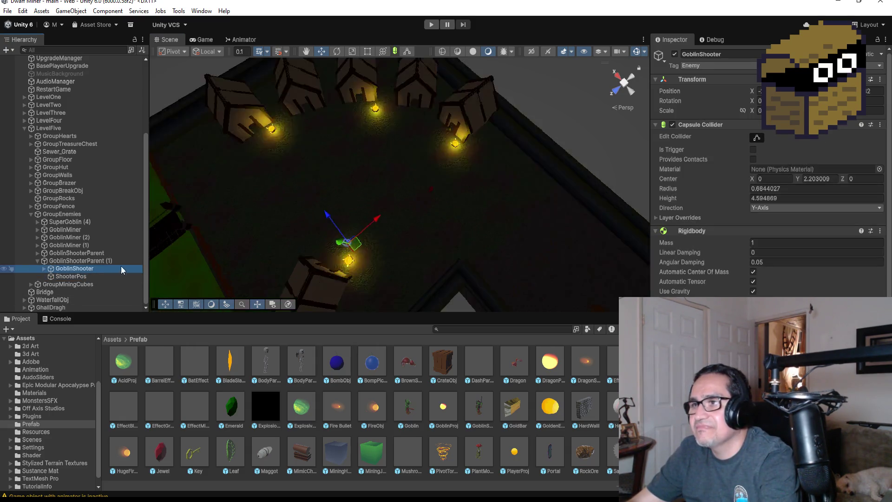
scroll(475, 220, "down", 5)
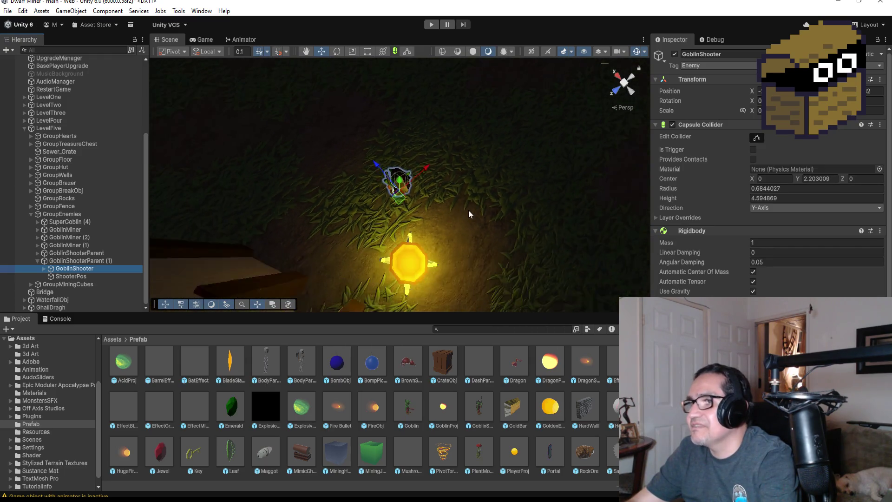
left_click_drag(424, 171, 424, 174)
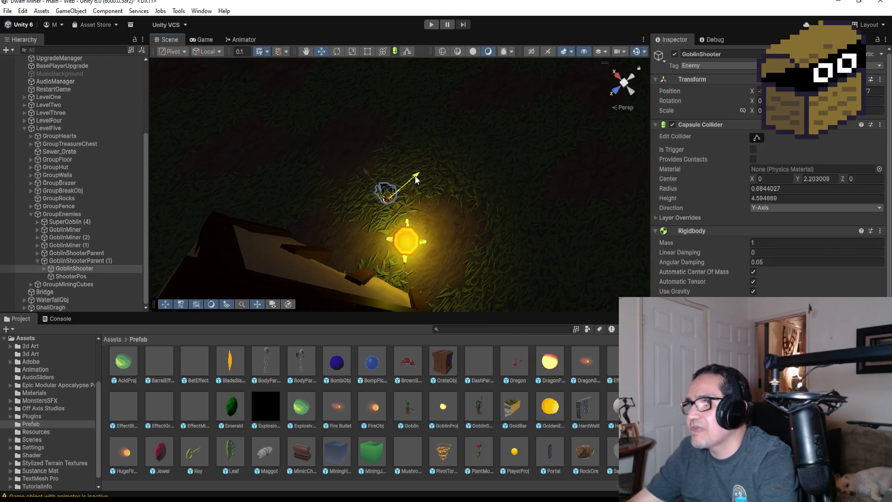
left_click(70, 276)
mouse_move(454, 251)
left_mouse_down()
mouse_move(417, 280)
mouse_move(368, 292)
mouse_move(429, 236)
left_mouse_up()
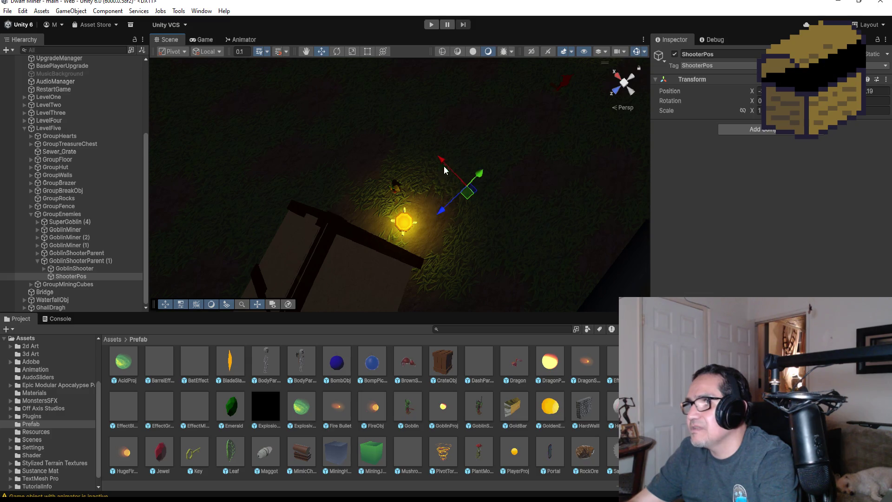
left_click_drag(438, 133, 405, 200)
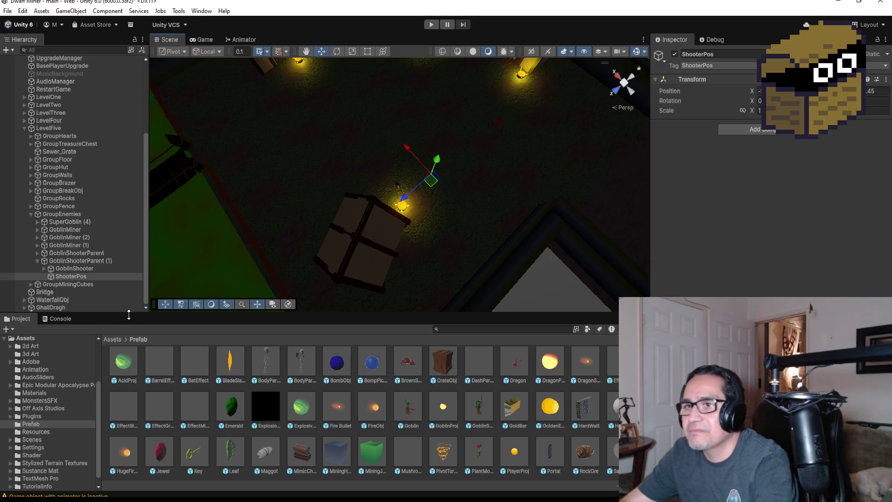
double_click(74, 268)
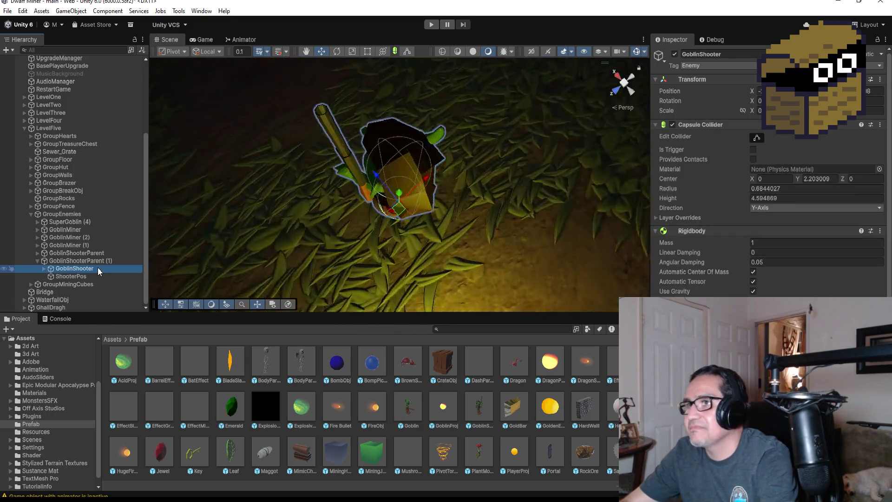
double_click(71, 276)
scroll(418, 213, "up", 5)
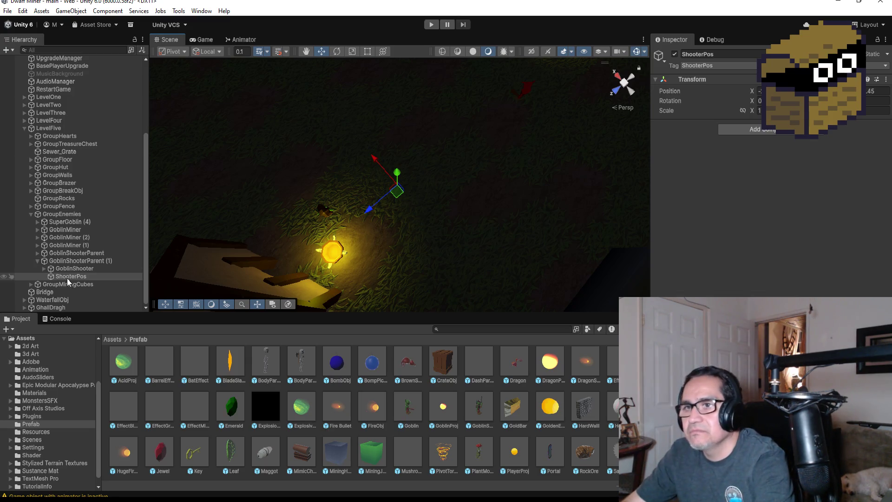
left_click(77, 267)
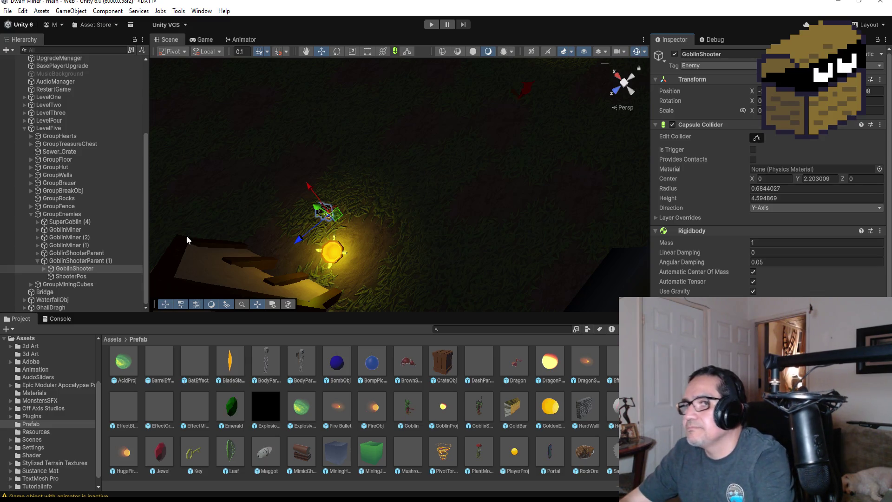
double_click(89, 269)
scroll(491, 255, "down", 10)
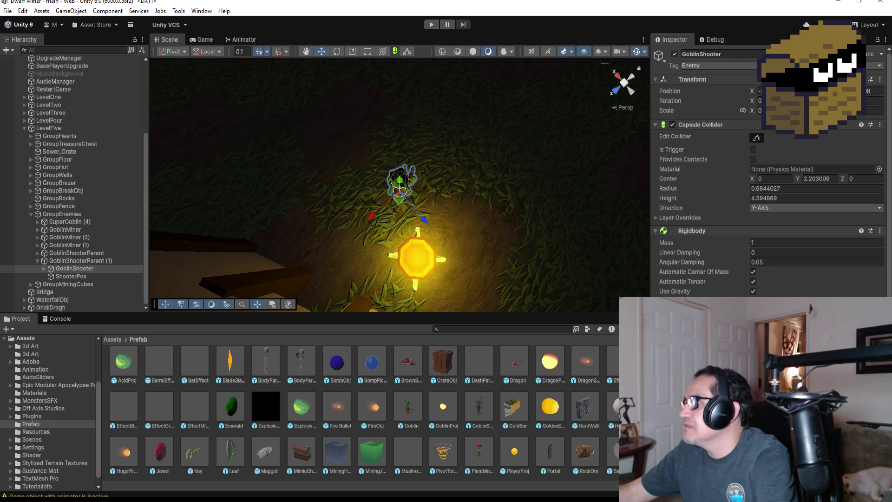
Step: Rotate the copied GoblinShooter to a new facing in the isometric view
left_click(338, 51)
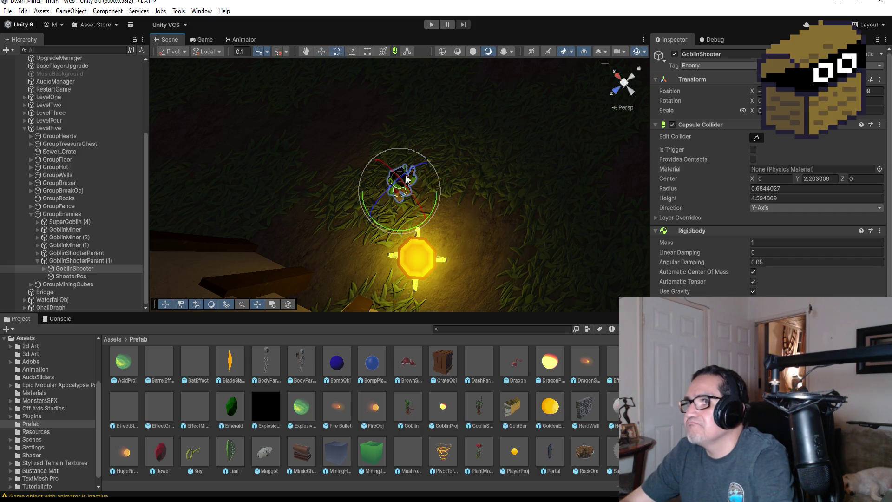
left_click(624, 83)
left_click_drag(422, 157, 353, 97)
Step: Check the goblin's new facing from side and top views, then select ShooterPos for moving
mouse_move(555, 163)
left_mouse_down()
mouse_move(332, 43)
mouse_move(398, 93)
left_mouse_up()
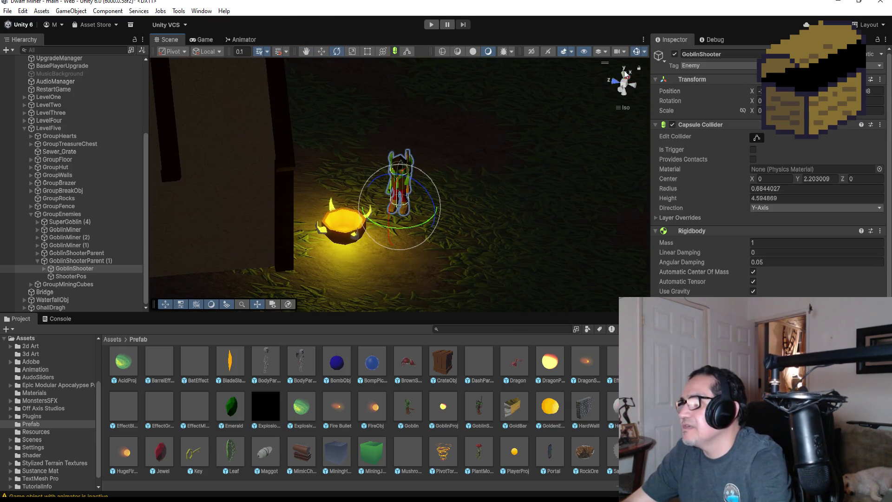
left_click(626, 73)
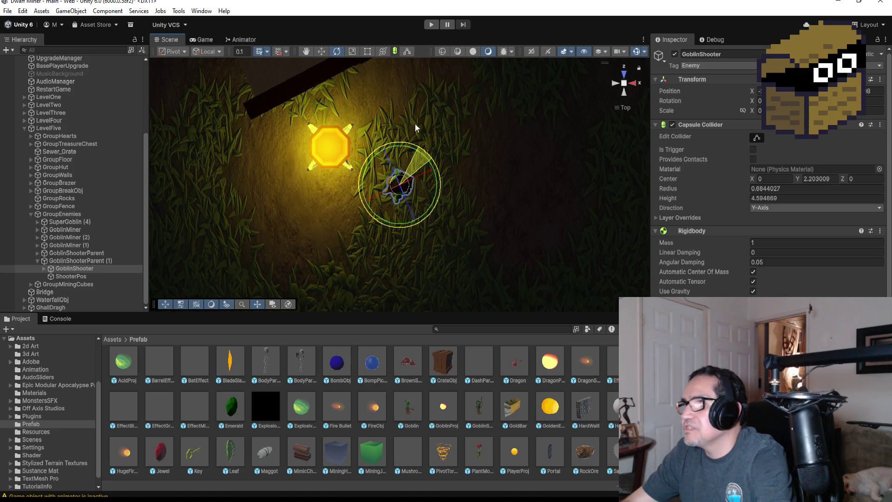
scroll(451, 172, "down", 5)
mouse_move(450, 207)
left_mouse_down()
mouse_move(456, 235)
mouse_move(528, 132)
left_mouse_up()
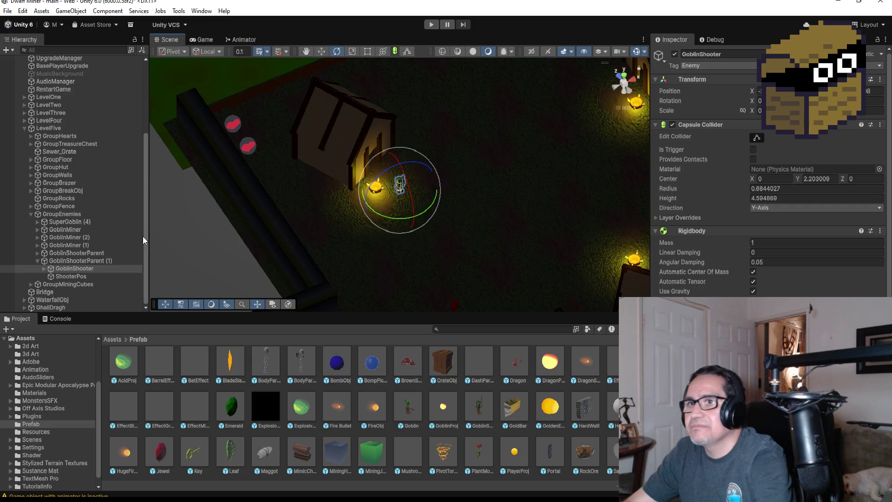
left_click(98, 277)
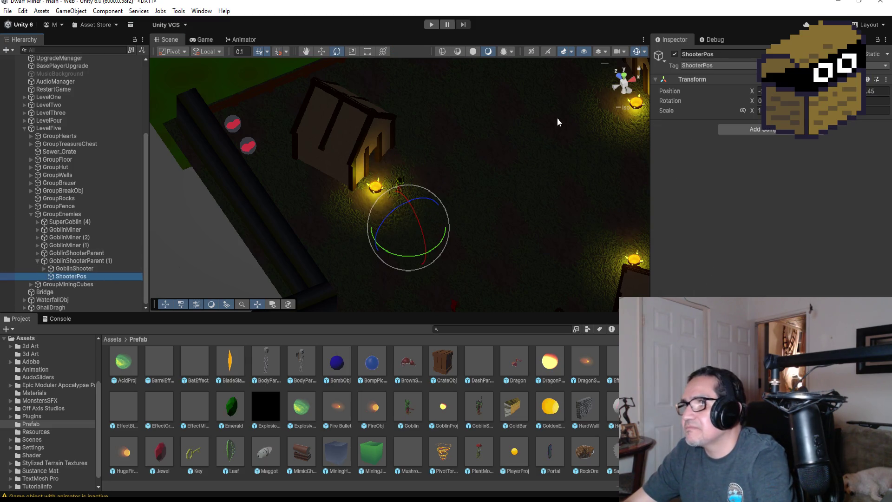
left_click(325, 51)
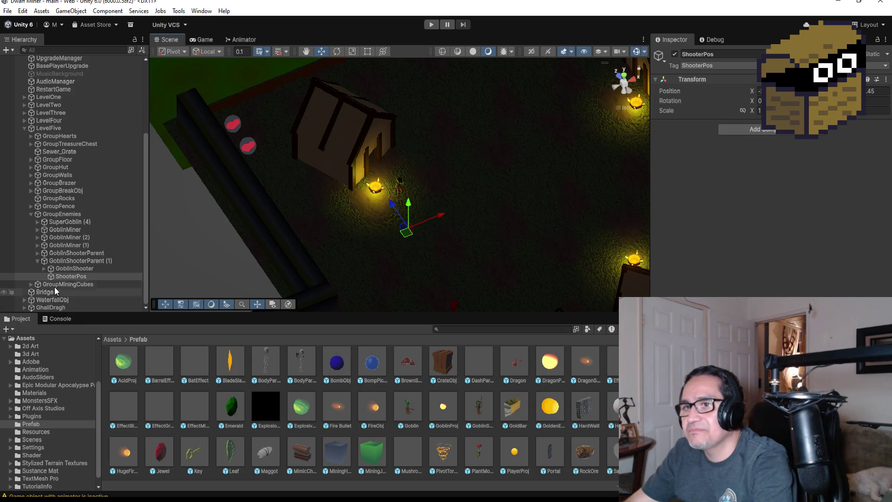
Step: Collapse GoblinShooterParent (1), GroupEnemies and LevelFive in the Hierarchy
left_click(45, 261)
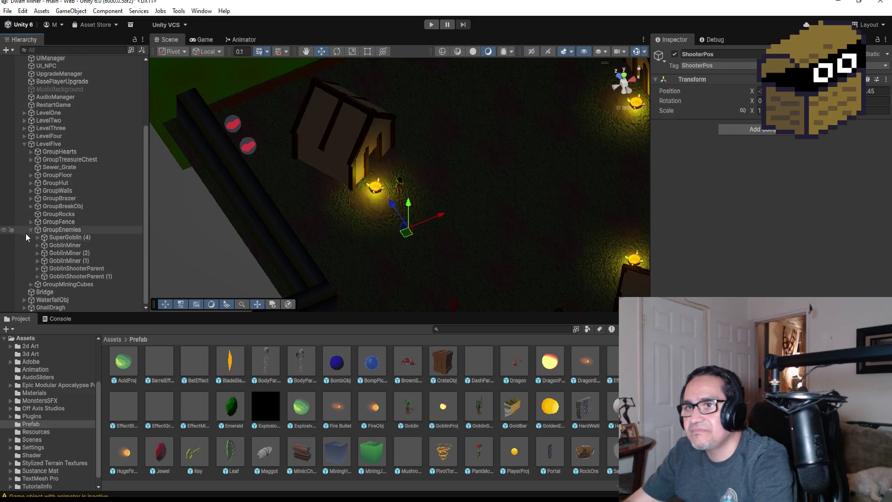
left_click(31, 229)
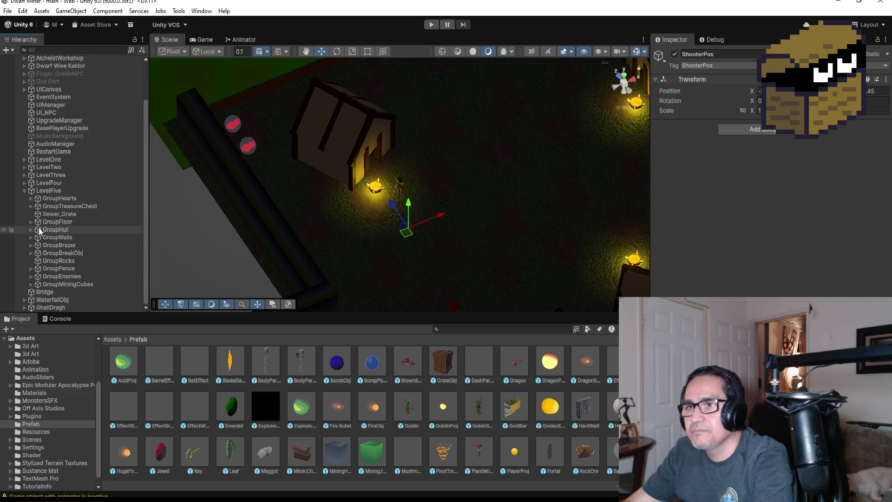
left_click(25, 191)
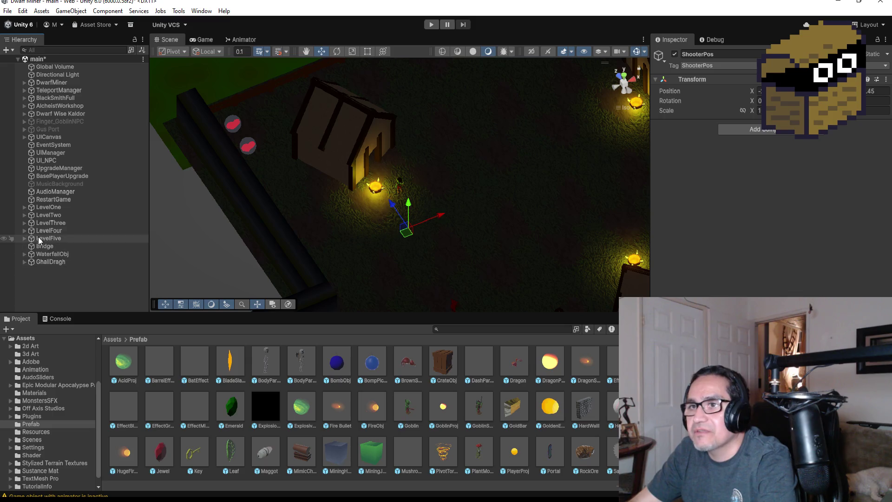
Step: In LevelThree's BossArea, set BattleAreaManager's Enemies Element 1 to the Goblin prefab
left_click(24, 223)
left_click(31, 286)
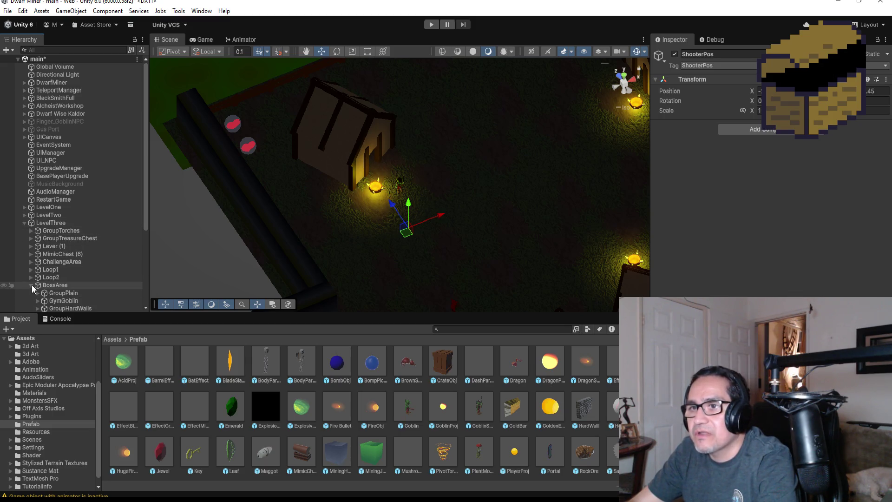
scroll(83, 281, "down", 5)
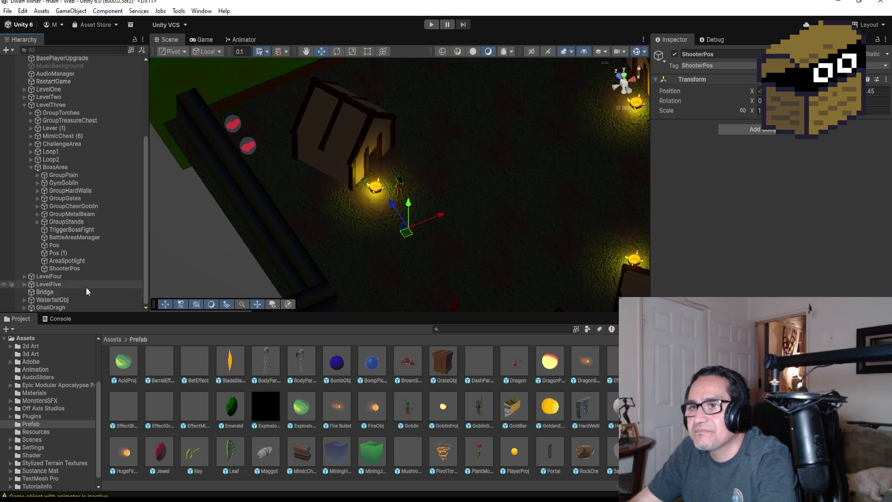
double_click(131, 252)
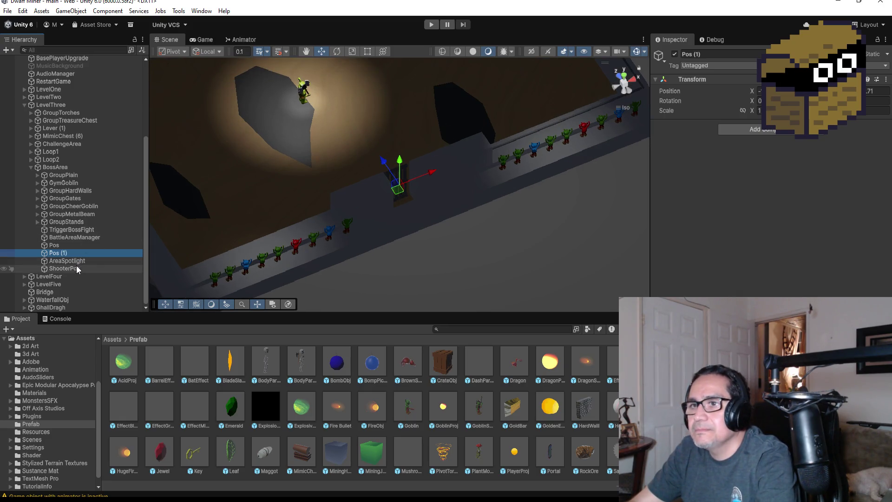
left_click(74, 238)
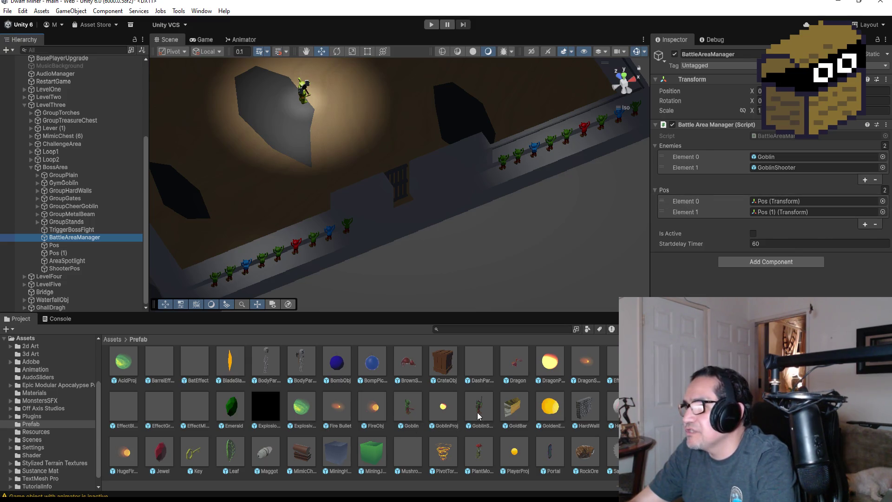
left_click(412, 407)
mouse_move(412, 407)
left_mouse_down()
mouse_move(789, 199)
mouse_move(807, 175)
left_mouse_up()
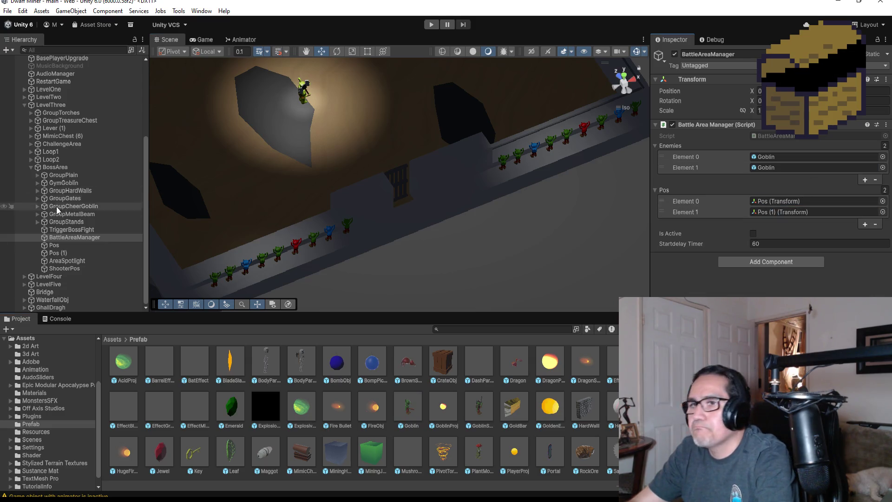
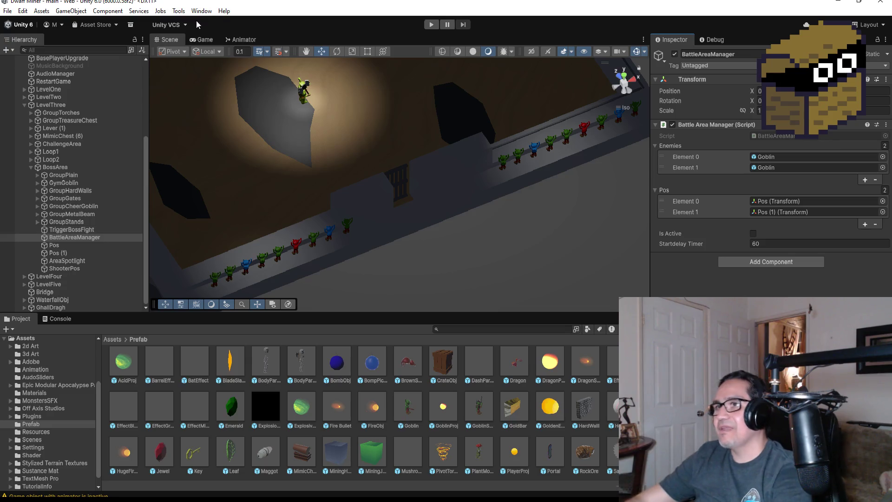
Step: Inspect AudioManager, collapse the LevelThree group, and select the DwarfMiner player
scroll(330, 205, "down", 1)
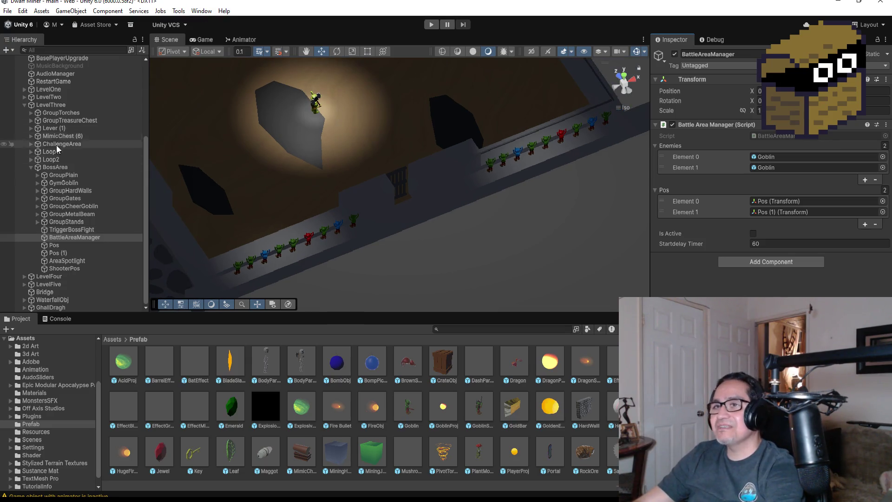
left_click(60, 75)
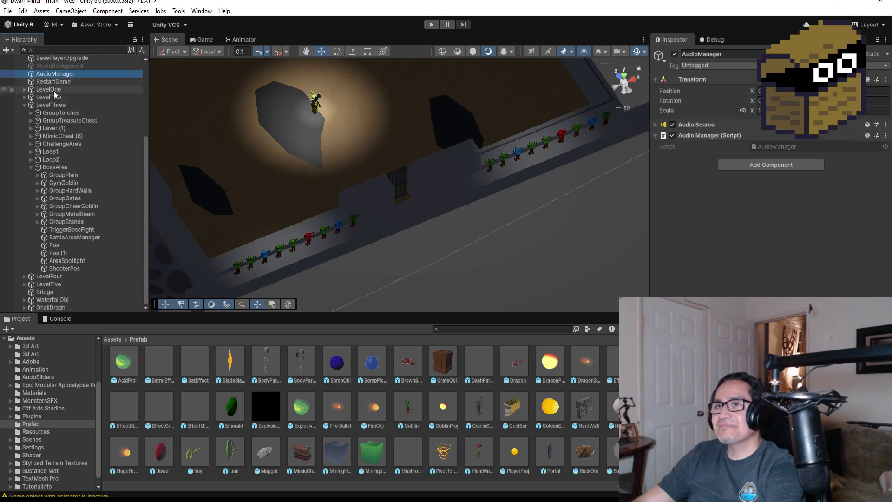
left_click(25, 106)
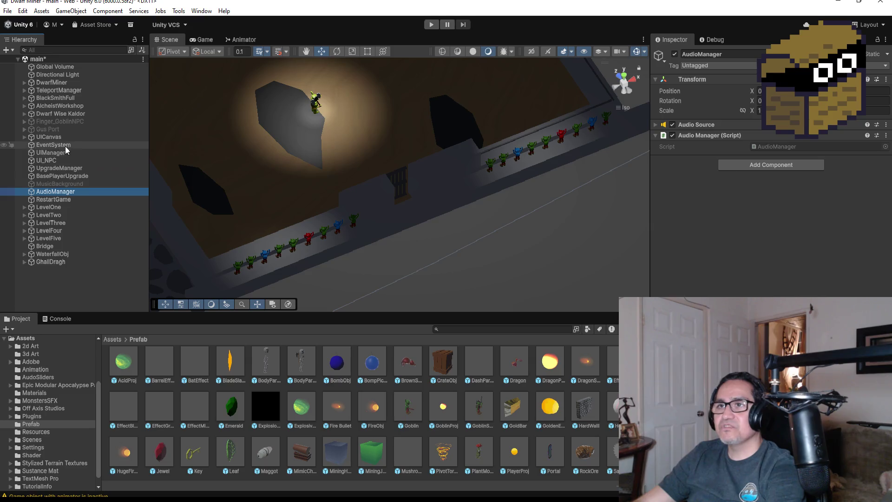
left_click(66, 91)
left_click(55, 83)
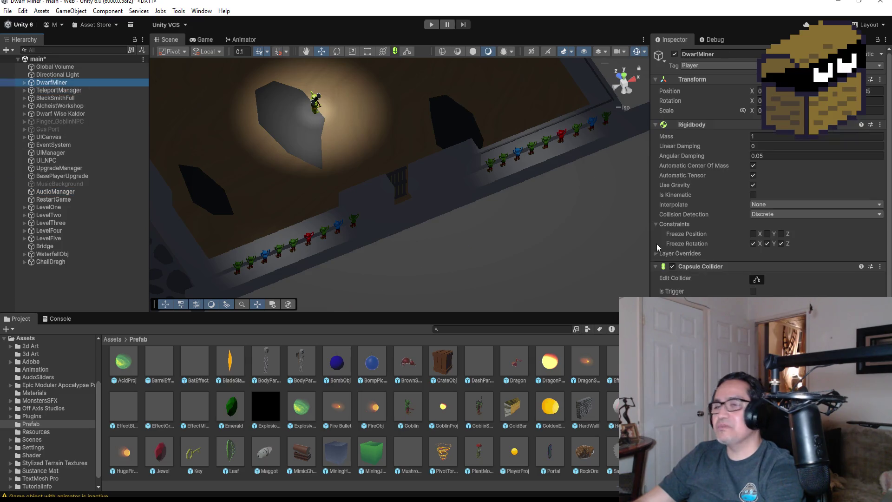
Step: Review DwarfMiner's components in the Inspector, then start Play mode
scroll(769, 186, "down", 10)
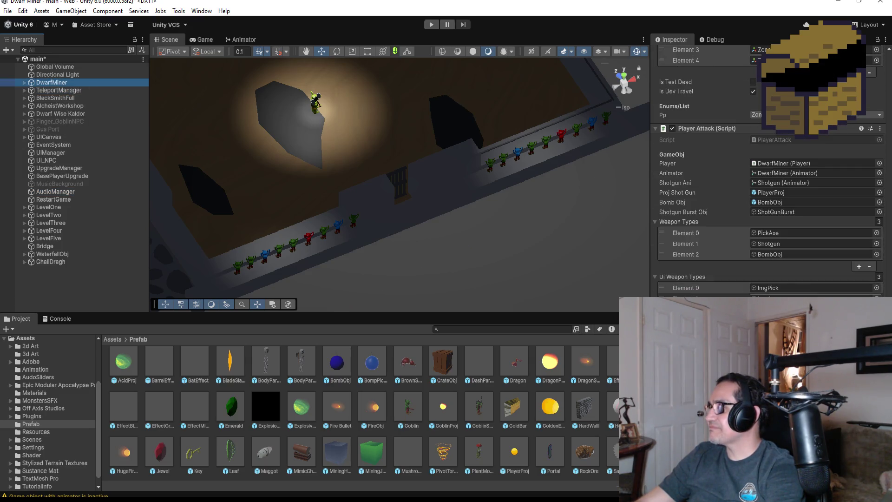
scroll(796, 296, "up", 15)
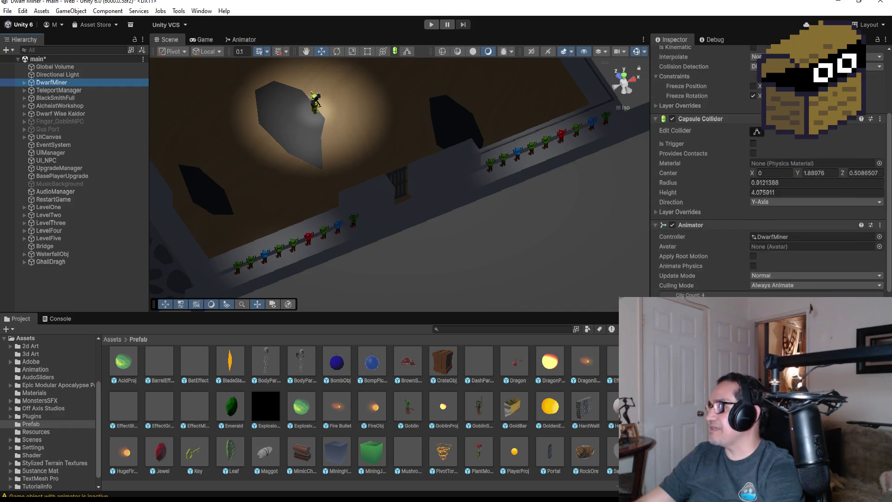
scroll(796, 288, "down", 10)
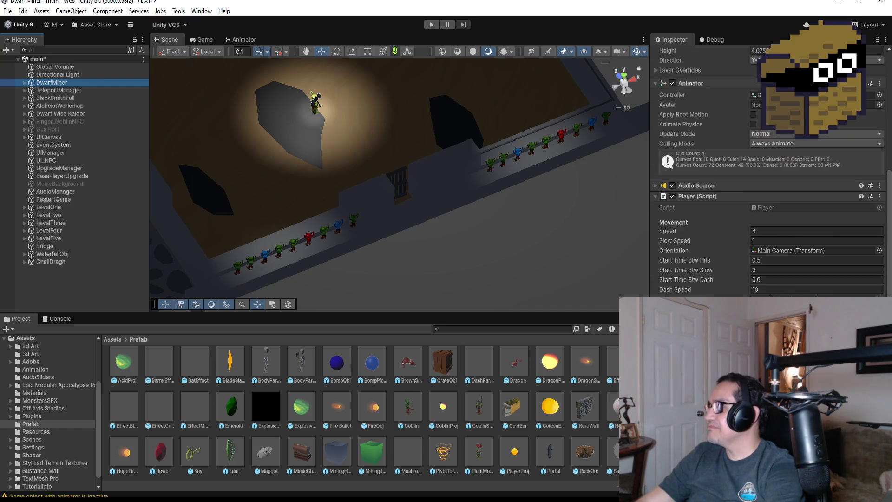
scroll(769, 186, "down", 1)
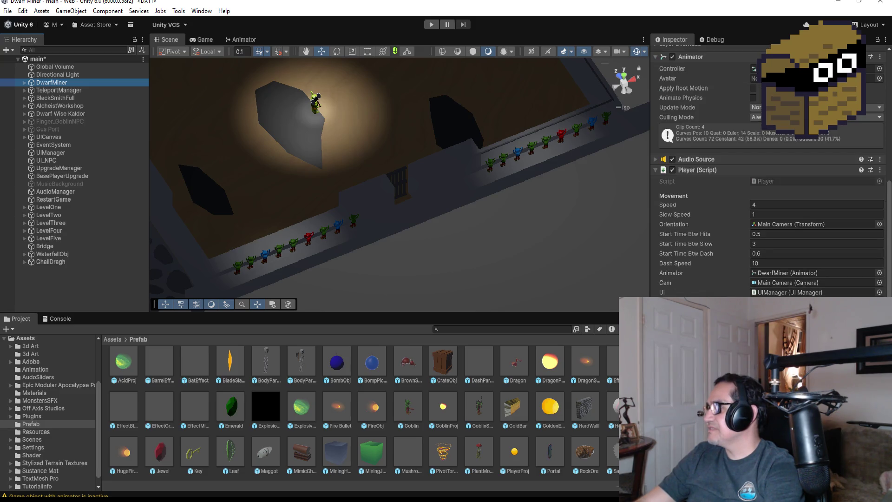
left_click(427, 26)
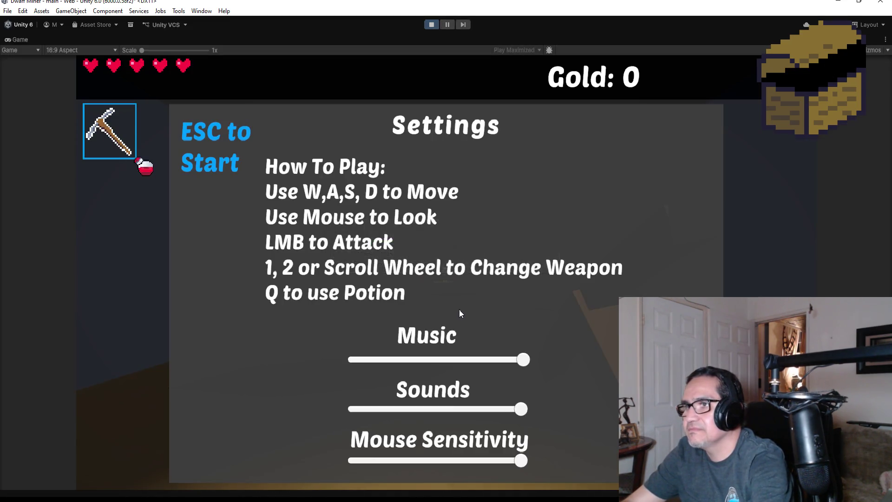
Step: Leave the settings screen, switch to the gun, and shoot the red enemies down the corridor
key("Escape")
key("2")
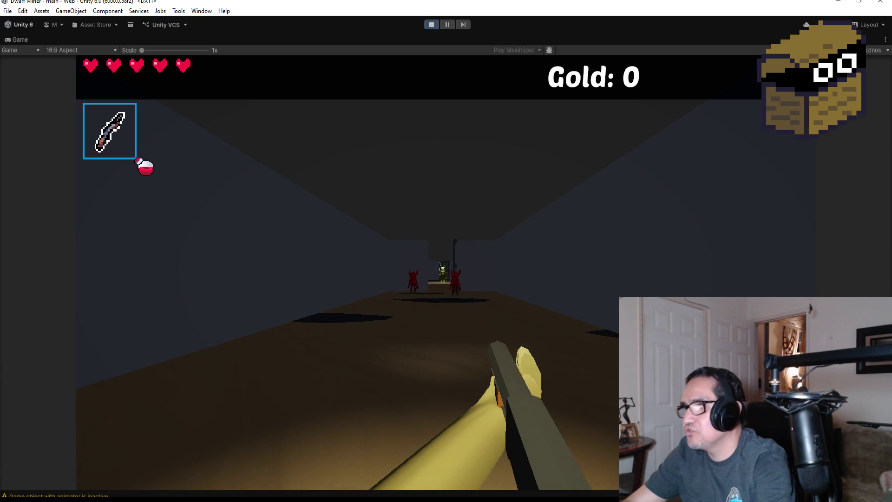
key("w")
left_click(446, 273)
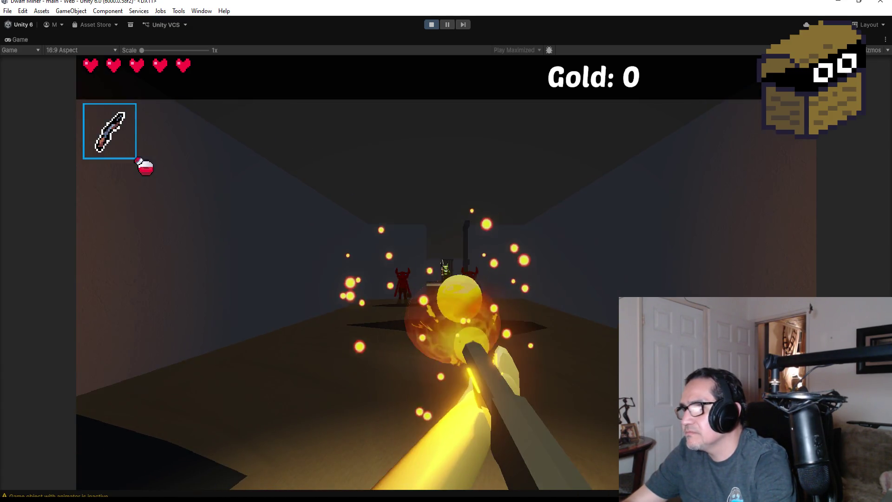
left_click(446, 273)
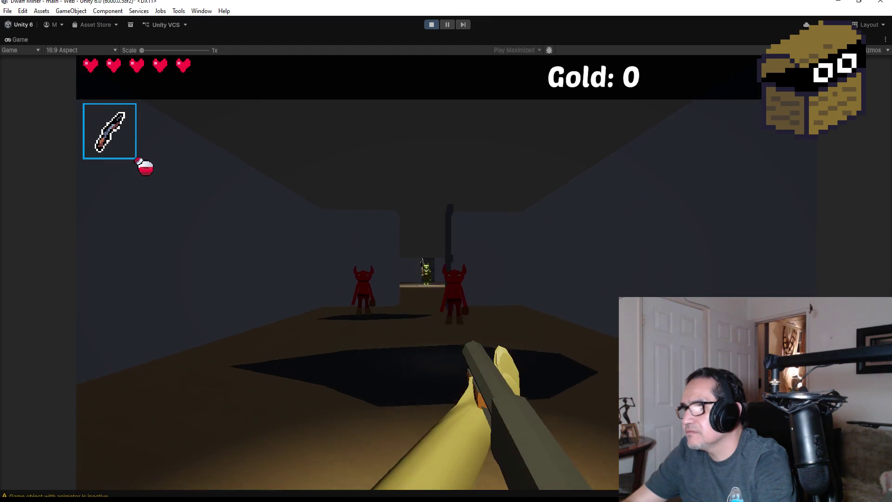
left_click(446, 272)
left_click(446, 273)
left_click(446, 273)
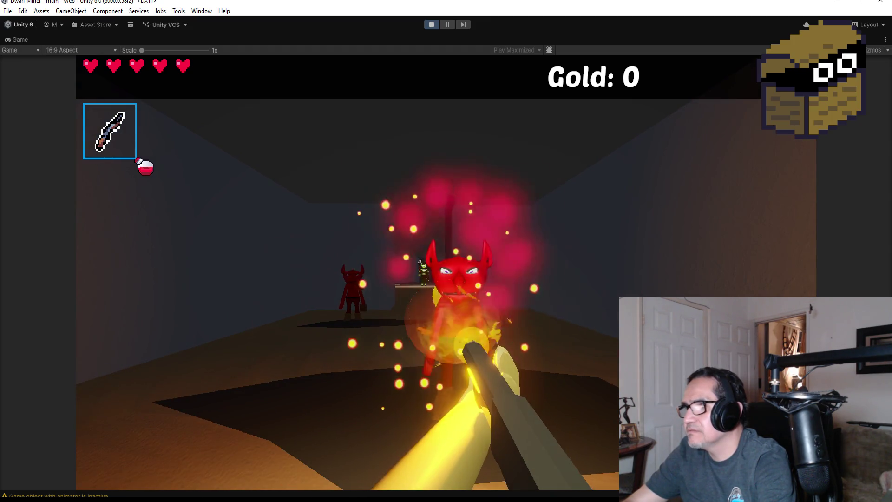
left_click(446, 273)
left_click(446, 273)
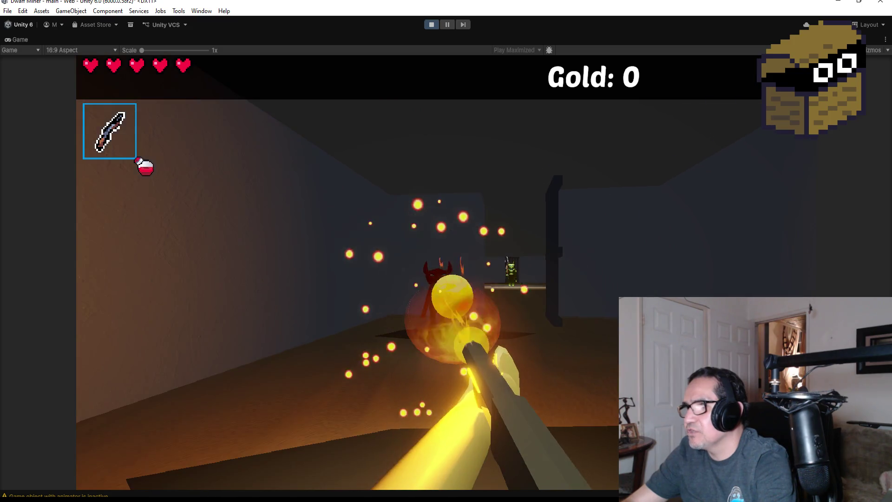
left_click(446, 273)
left_click(446, 273)
left_click(446, 273)
Step: Walk into the lit room and shoot at the goblins there
key("w")
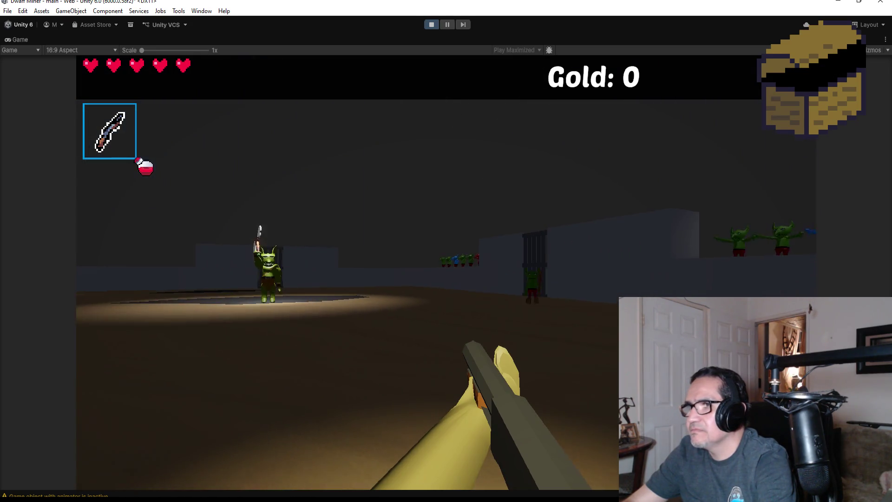
left_click(446, 273)
left_click(446, 273)
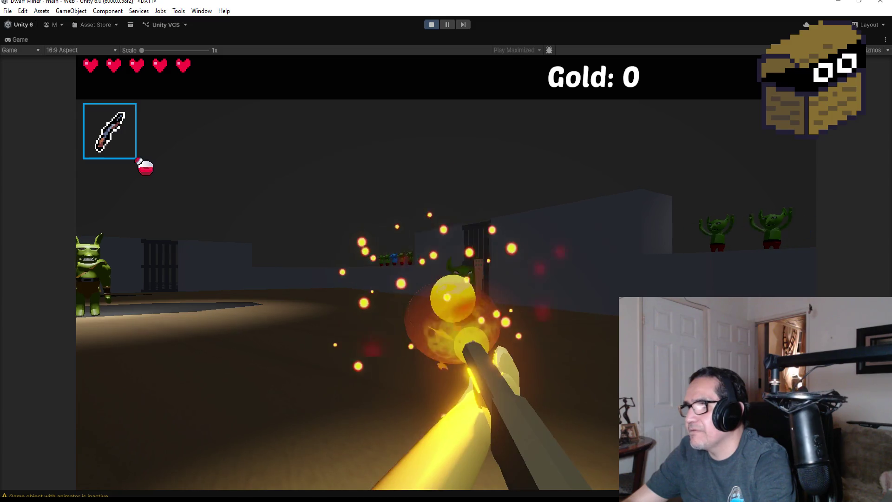
left_click(446, 272)
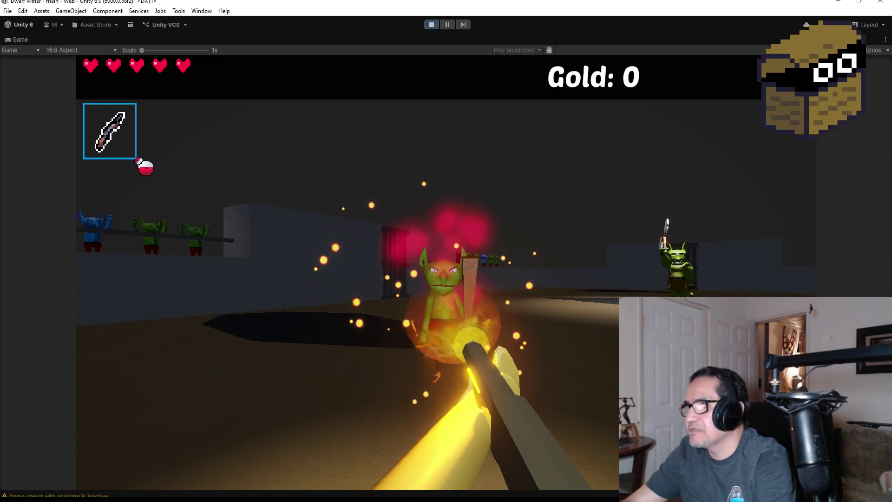
left_click(446, 273)
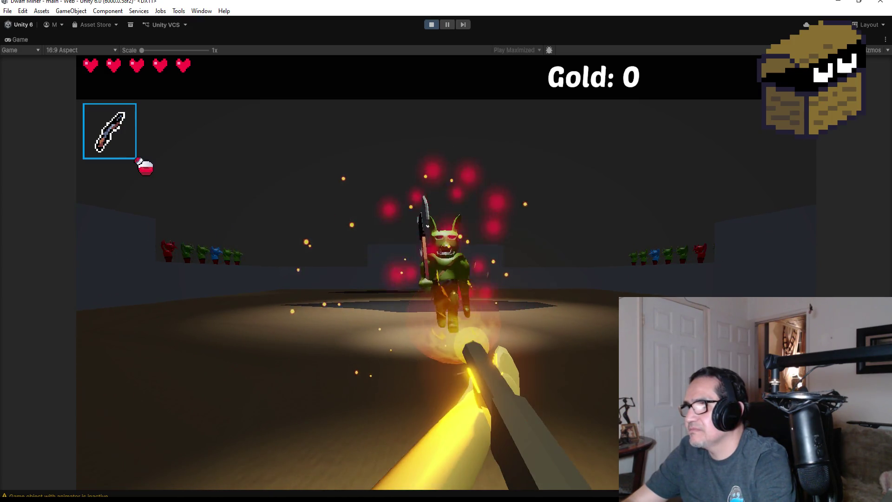
left_click(446, 272)
left_click(446, 273)
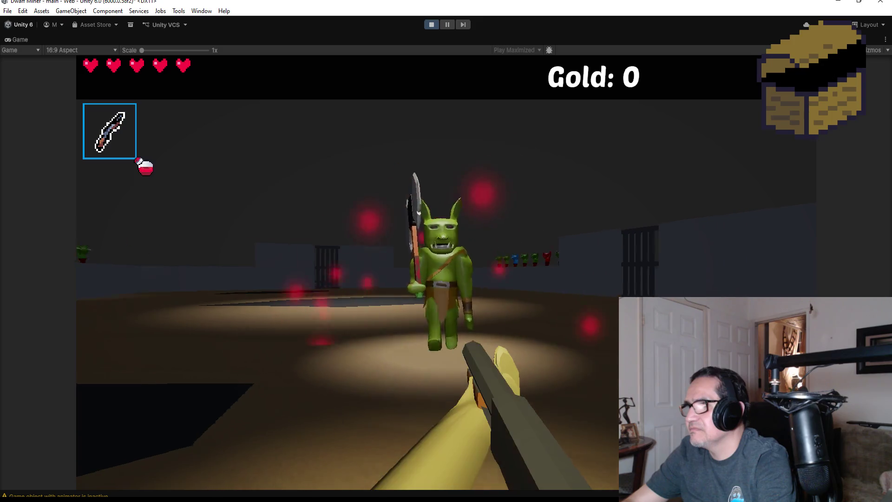
left_click(446, 272)
Step: Attack the approaching goblin with fireballs
left_click(446, 273)
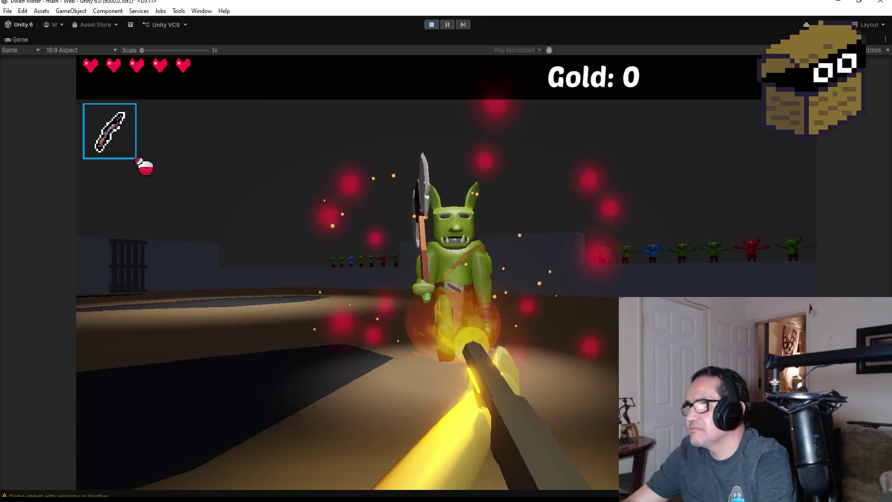
left_click(446, 272)
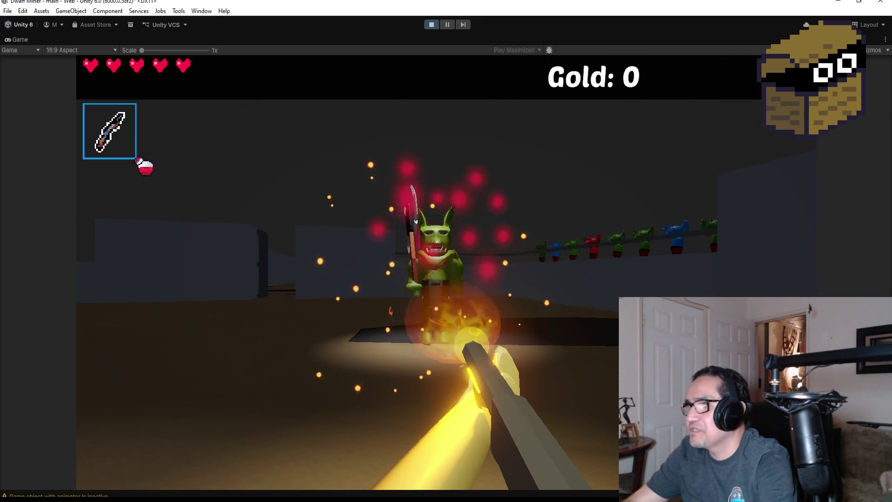
left_click(446, 273)
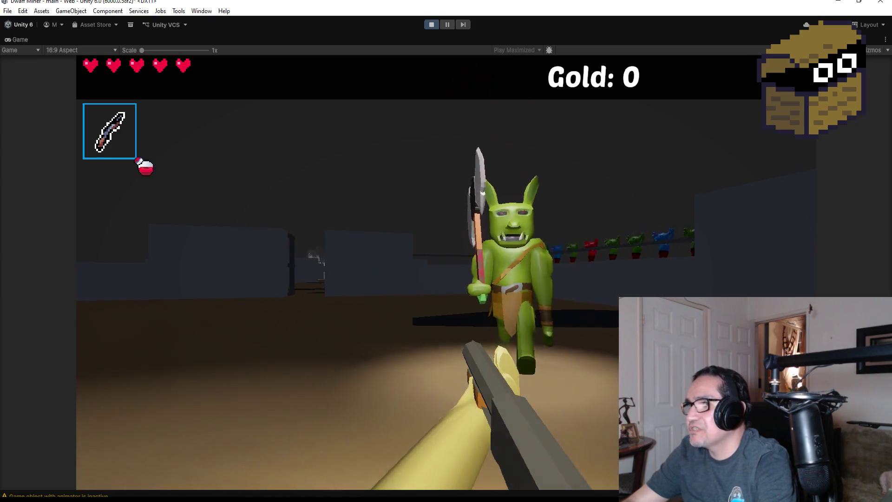
left_click(446, 273)
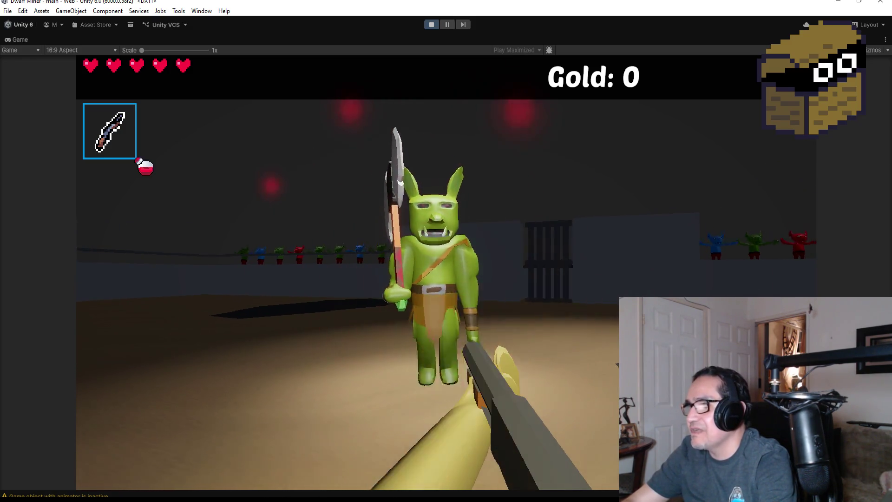
left_click(446, 273)
left_click(446, 272)
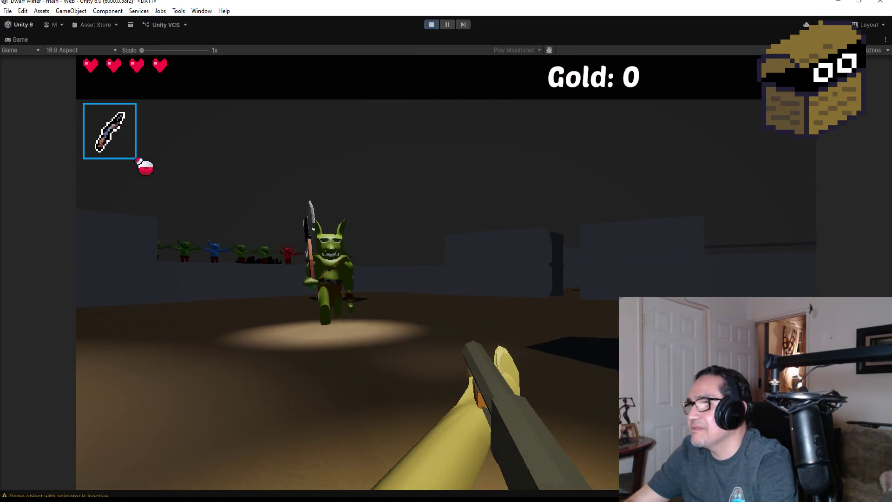
left_click(446, 273)
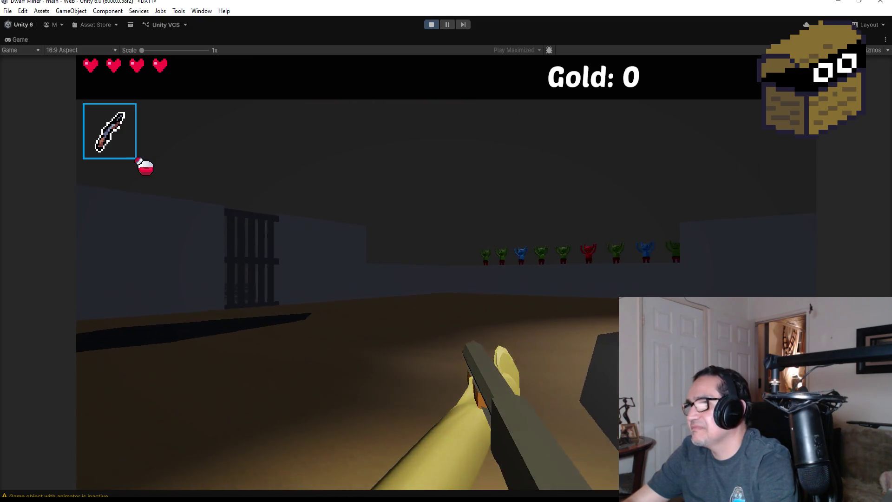
Step: Keep firing fireballs at the burning goblin, then bring up the pause overlay
left_click(446, 272)
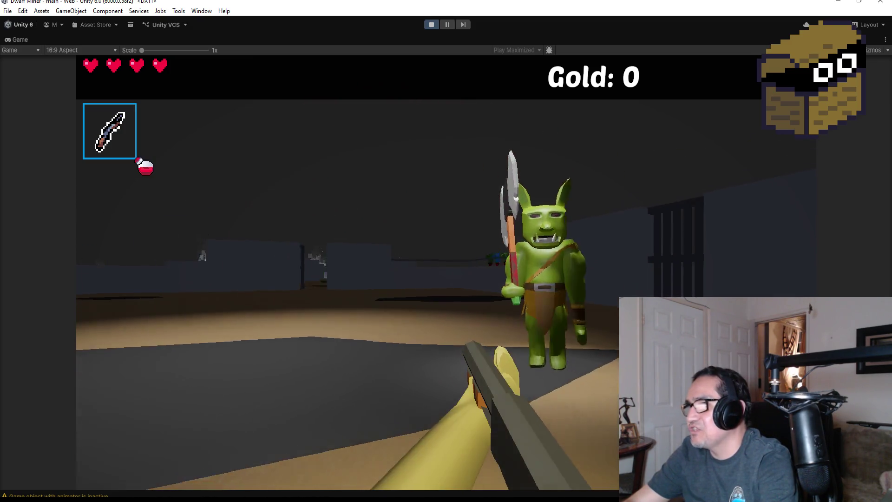
left_click(446, 273)
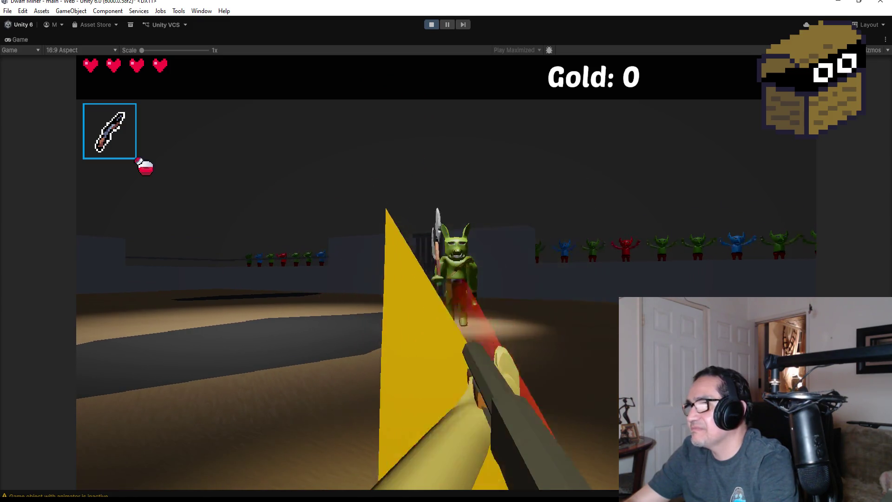
left_click(446, 272)
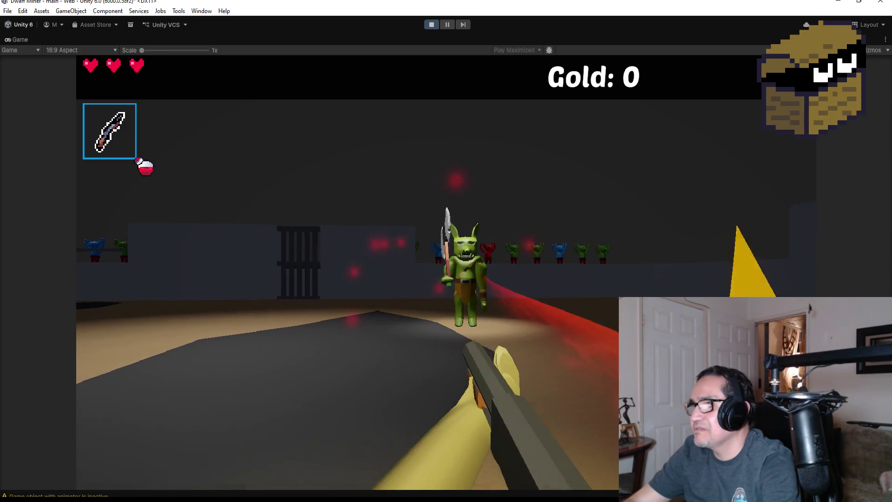
left_click(446, 273)
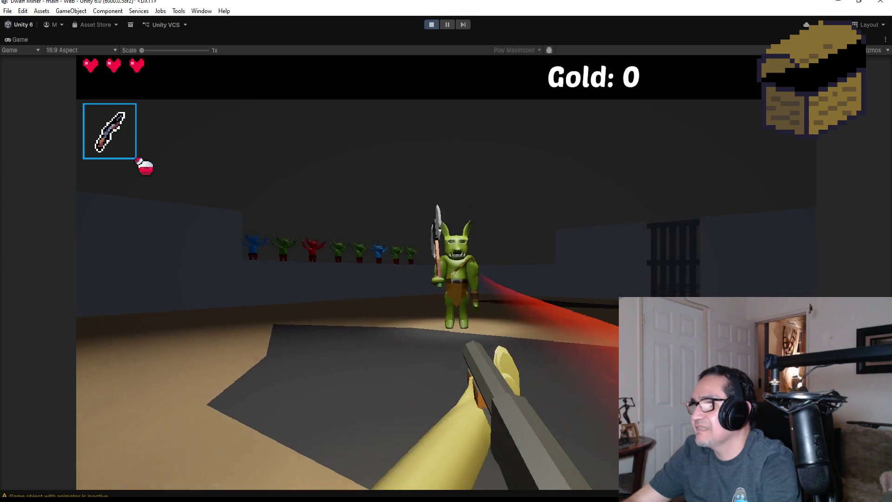
left_click(446, 272)
left_click(446, 272)
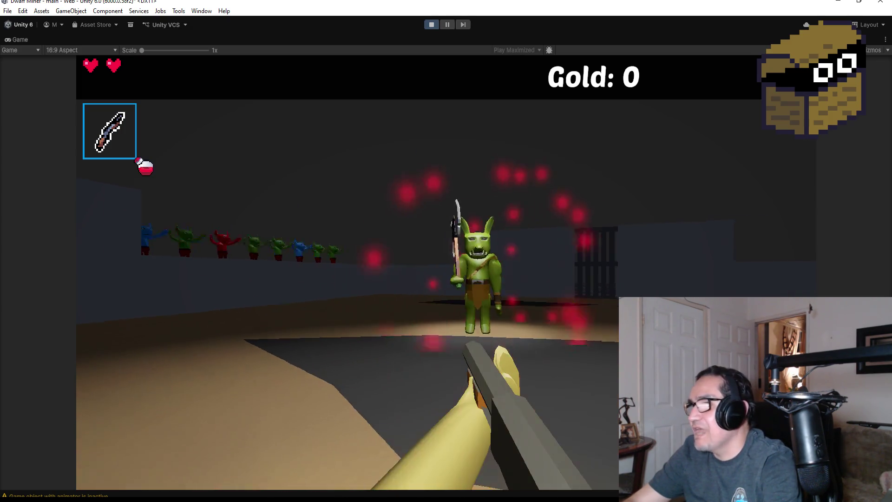
left_click(446, 273)
left_click(446, 273)
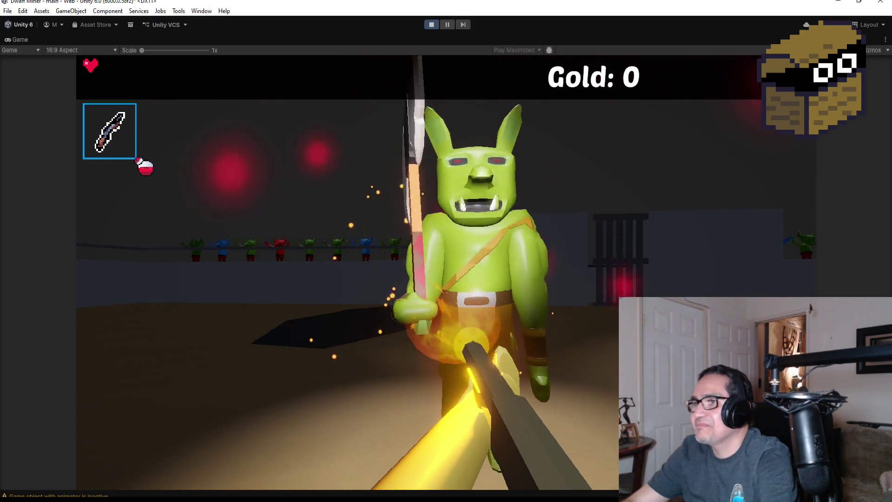
key("Escape")
Step: Stop Play mode, save the main scene via File > Save, then select LevelFour and Bridge
left_click(432, 24)
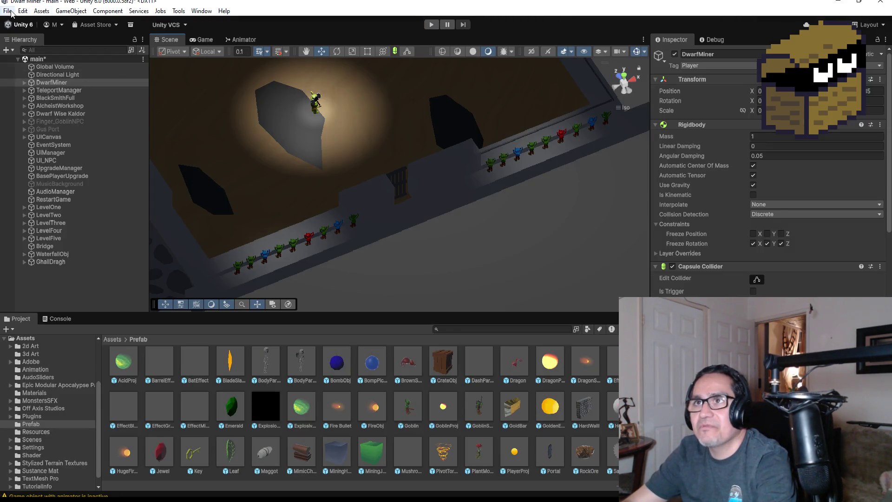
left_click(7, 10)
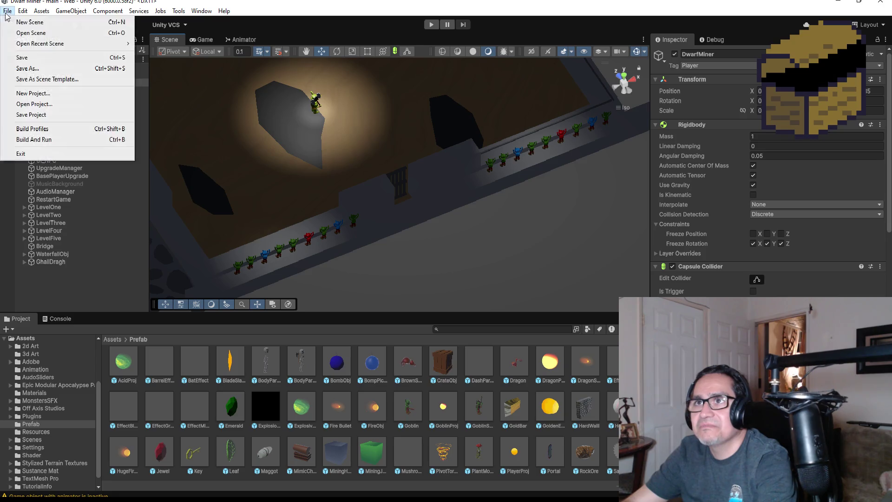
left_click(21, 57)
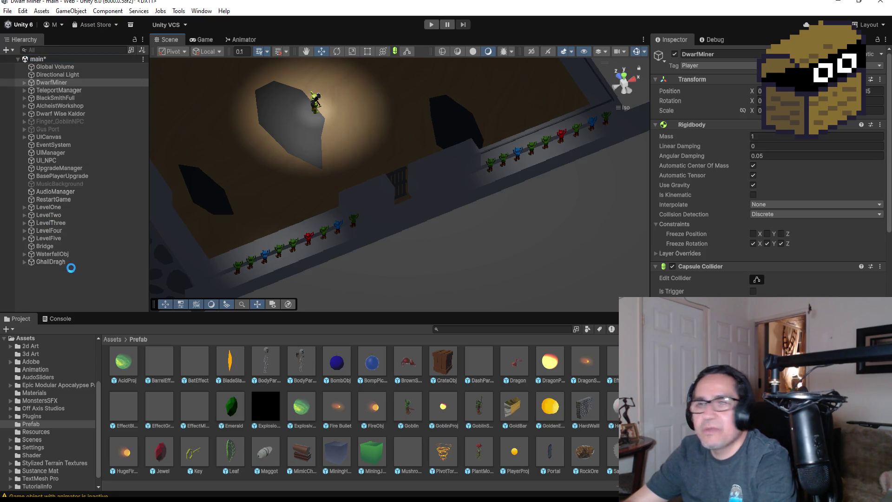
left_click(55, 230)
left_click(67, 244)
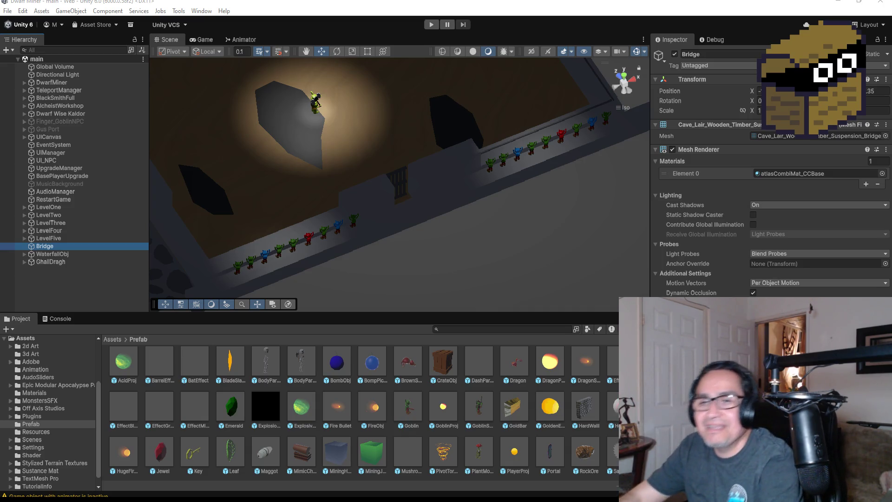
Step: Save the main scene via File > Save, then select WaterfallObj, Bridge and LevelFive
left_click(7, 10)
left_click(19, 56)
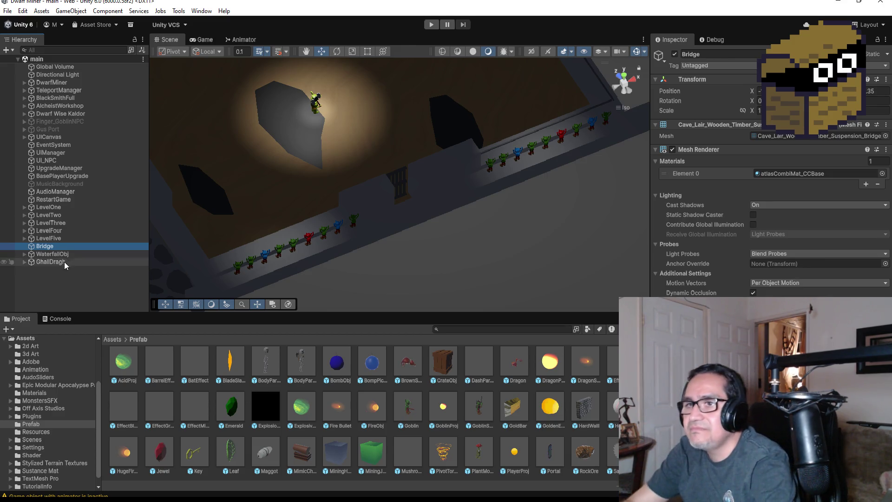
left_click(72, 254)
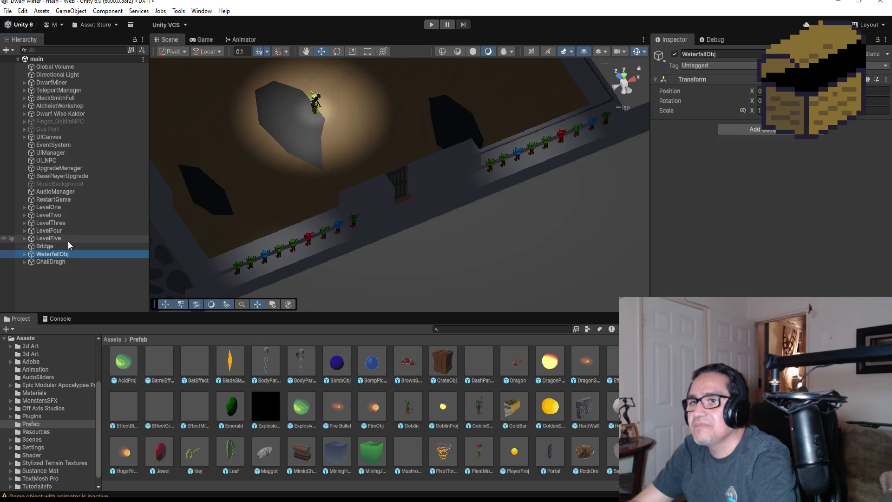
left_click(69, 241)
left_click(64, 247)
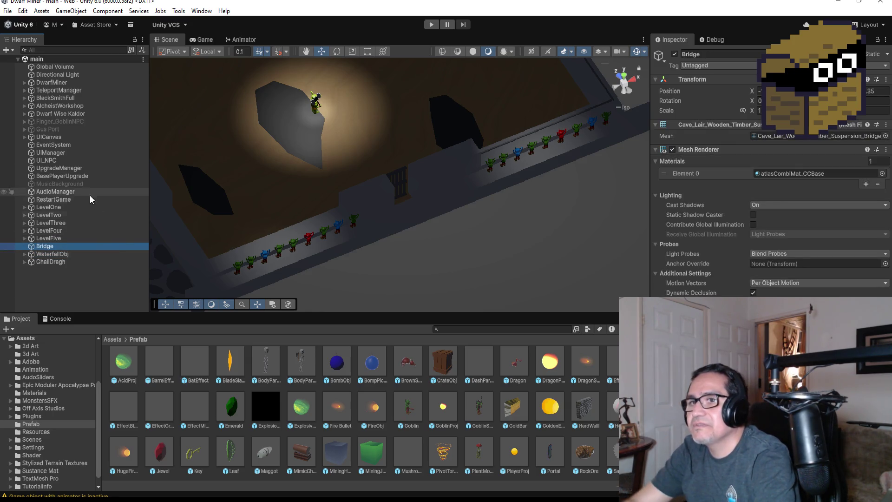
left_click(62, 239)
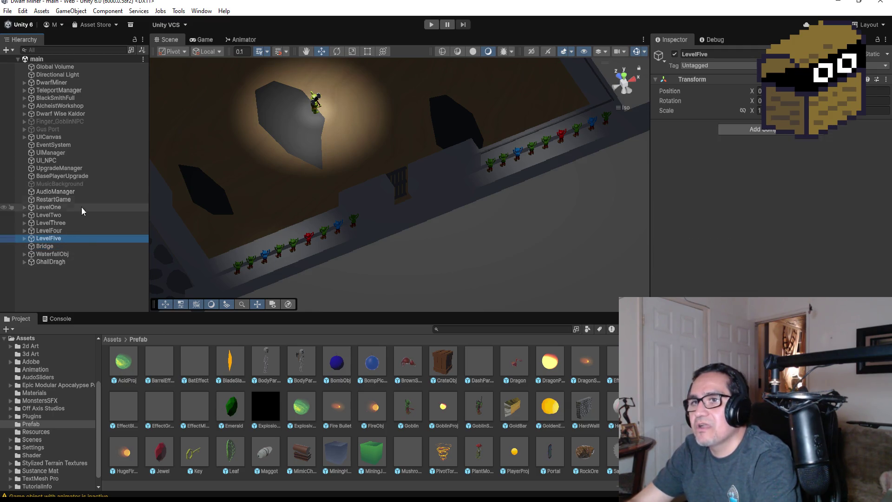
Step: Go up to the Assets root in the Project browser and open the 3d Art folder
left_click(107, 339)
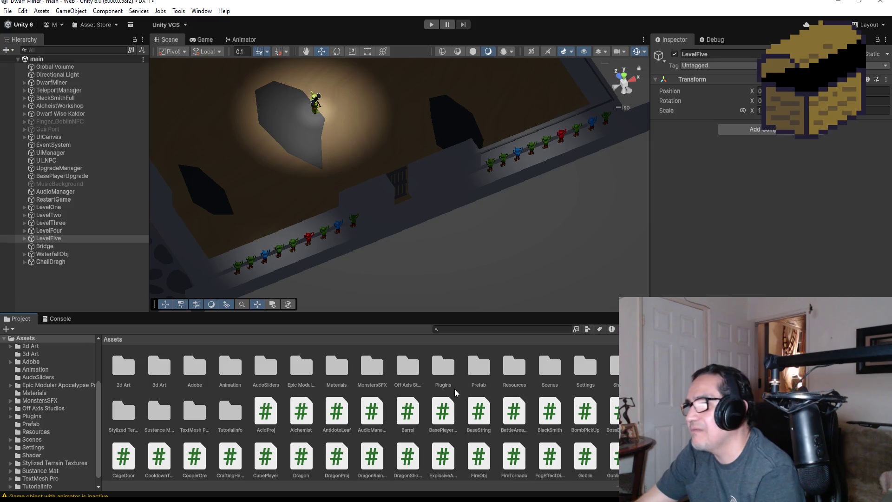
left_click(443, 367)
double_click(169, 373)
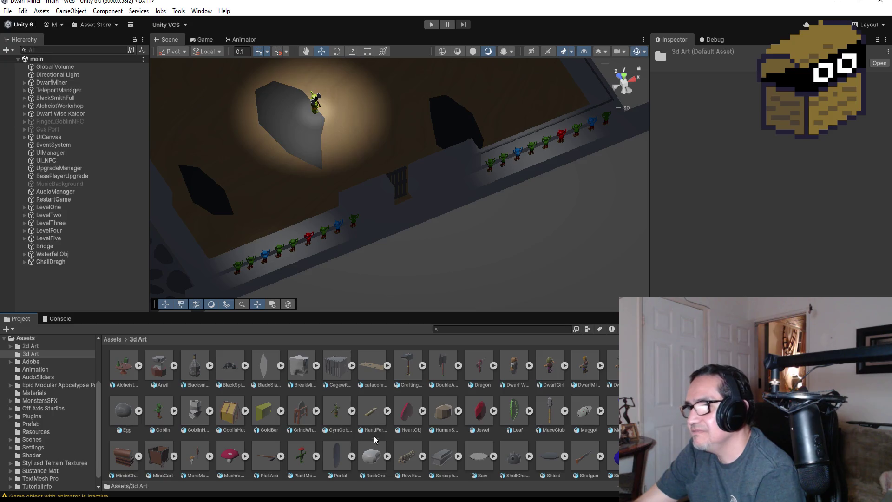
scroll(532, 434, "down", 3)
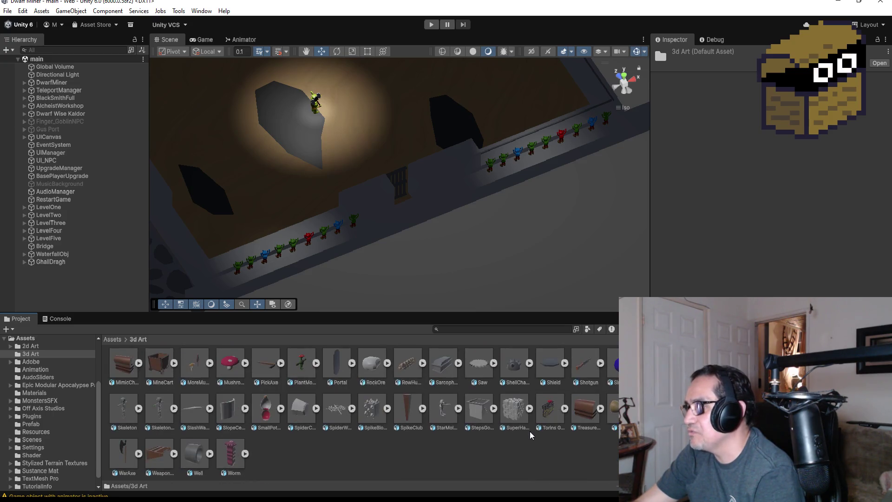
scroll(476, 431, "up", 3)
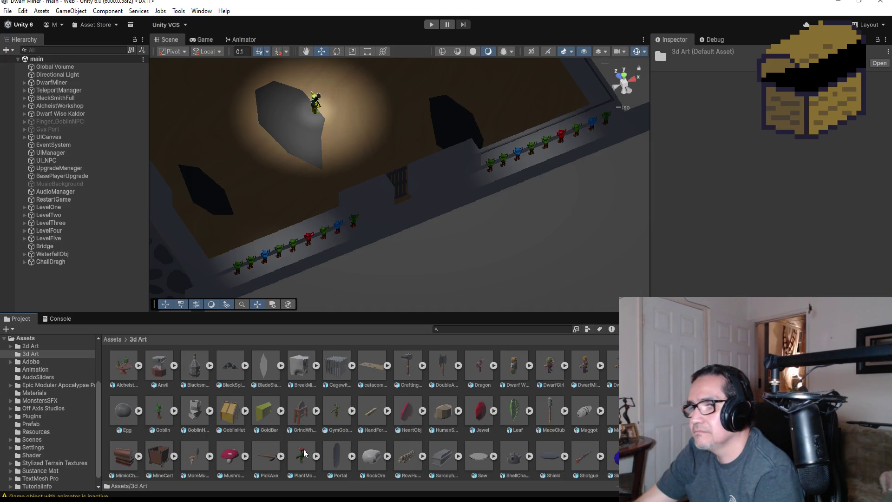
Step: Inspect the Goblin, GymGoblin and StarMoleMonster model import settings, then select GhallDragh
left_click(162, 410)
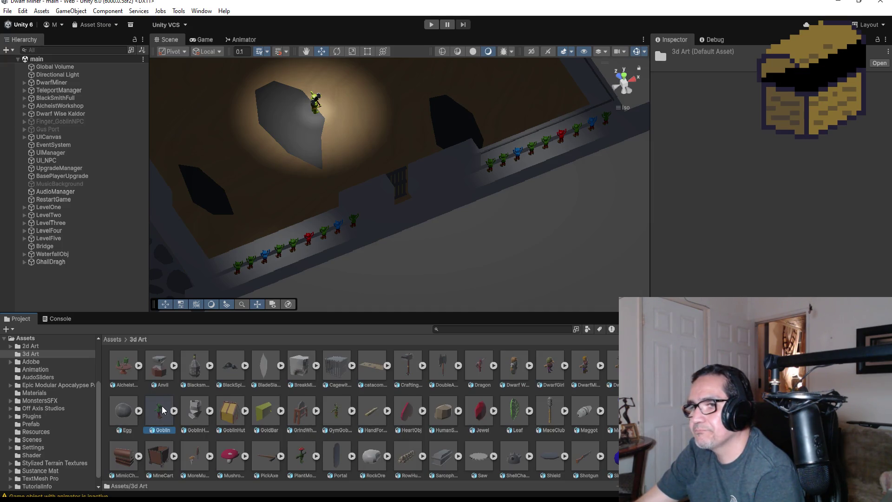
left_click(333, 411)
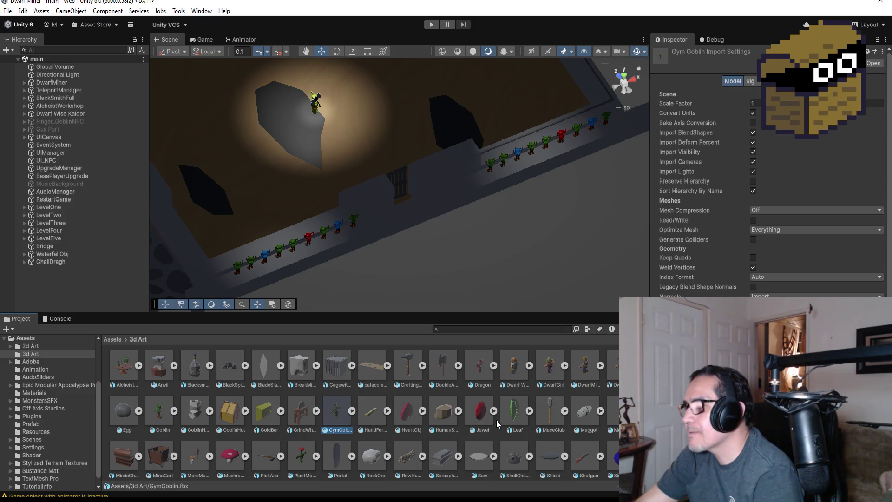
scroll(501, 422, "down", 1)
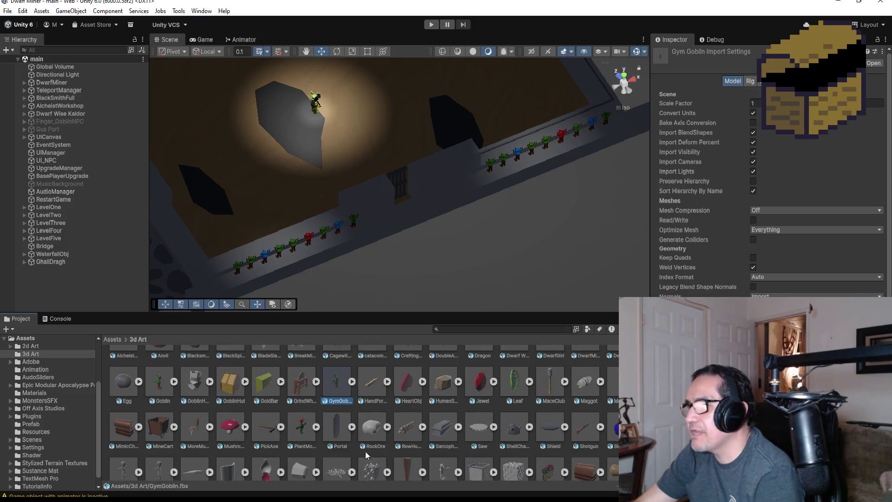
scroll(274, 434, "down", 2)
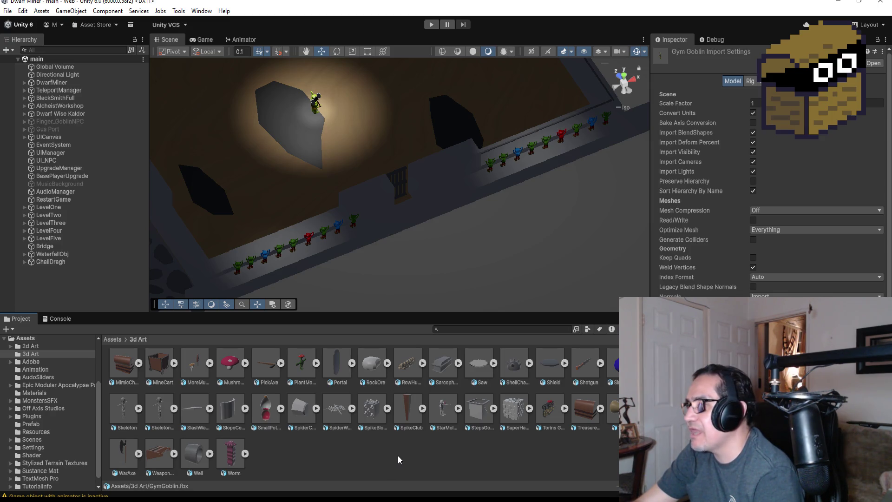
left_click(446, 420)
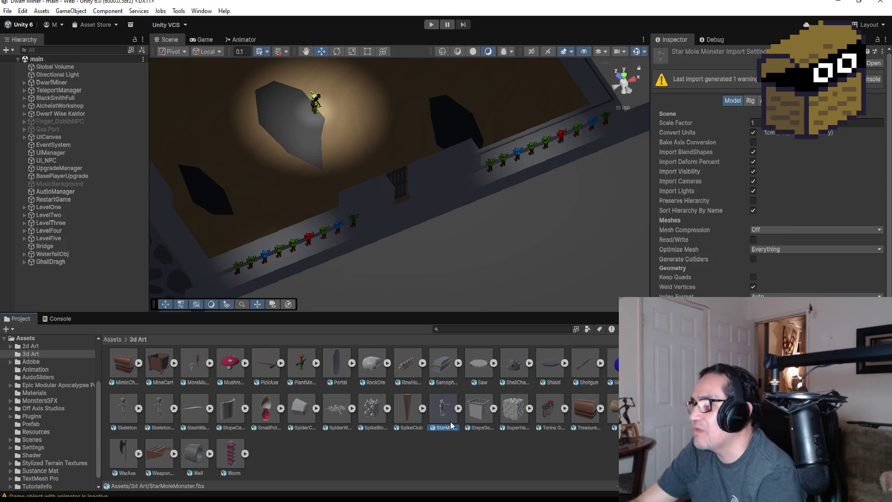
scroll(418, 428, "up", 3)
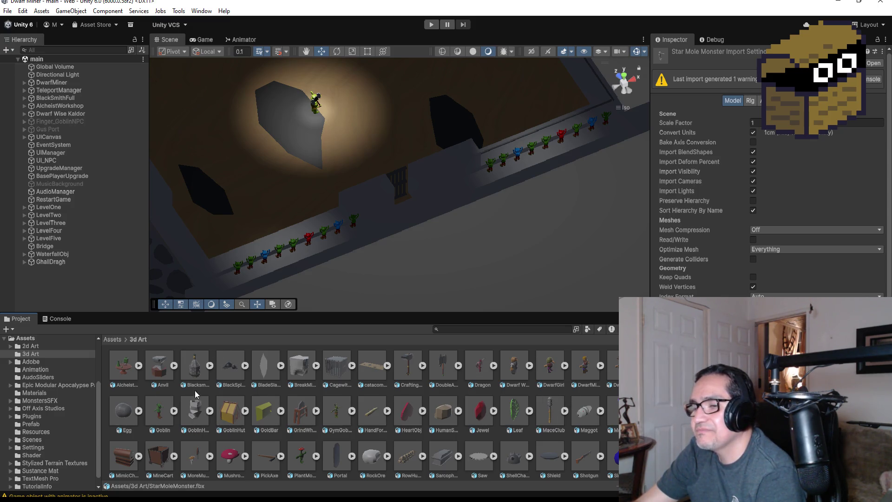
left_click(60, 263)
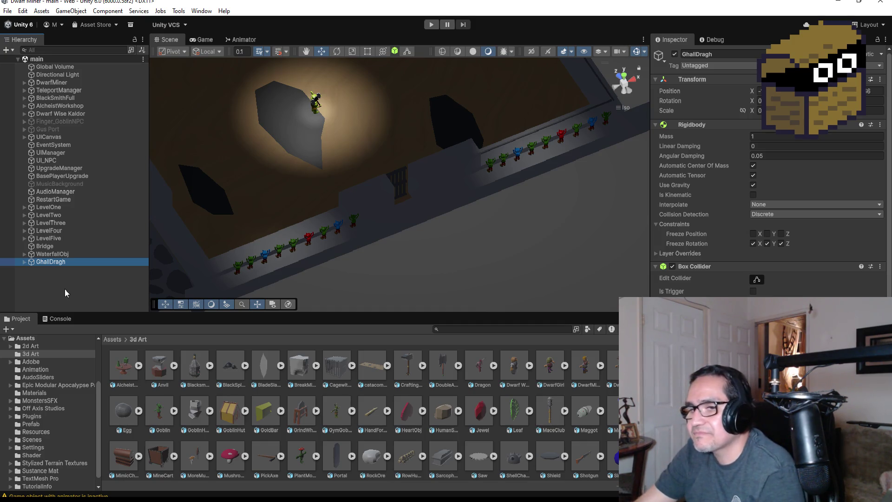
Step: Expand LevelFive > GroupEnemies, frame GoblinShooterParent (1) in the Scene view, and show its children
left_click(66, 283)
left_click_drag(60, 255, 60, 263)
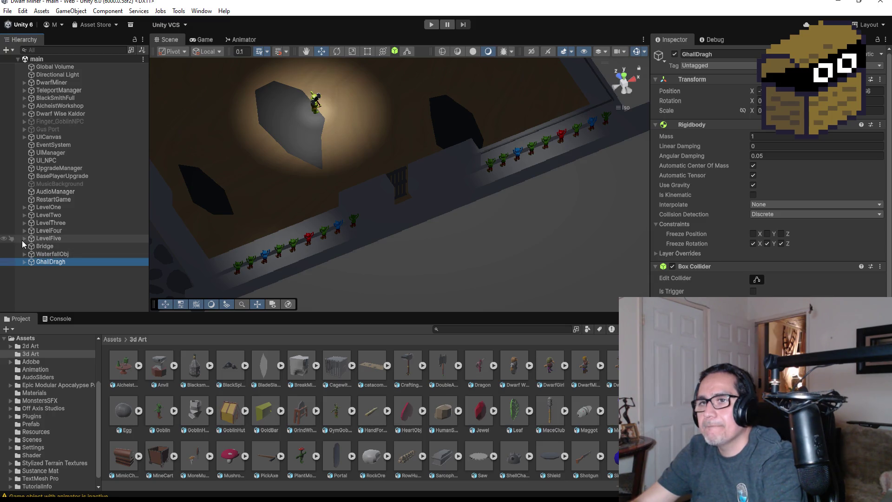
left_click(22, 240)
scroll(46, 269, "down", 3)
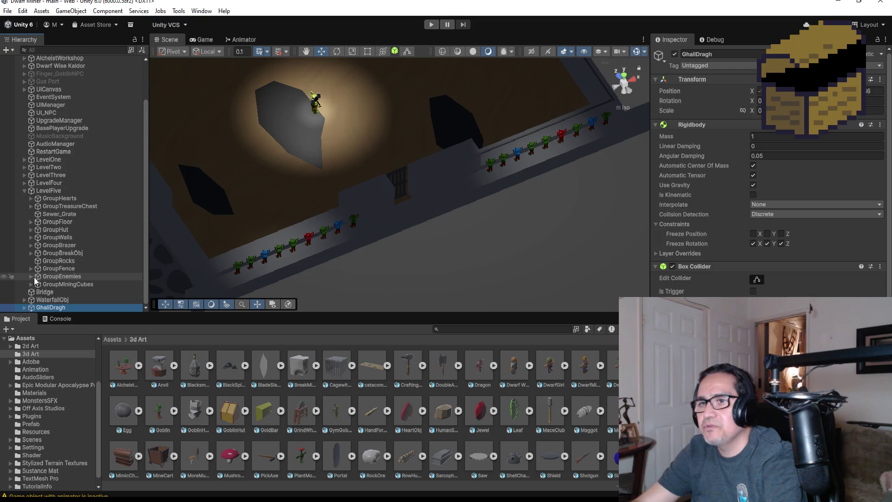
left_click(30, 276)
scroll(69, 286, "down", 3)
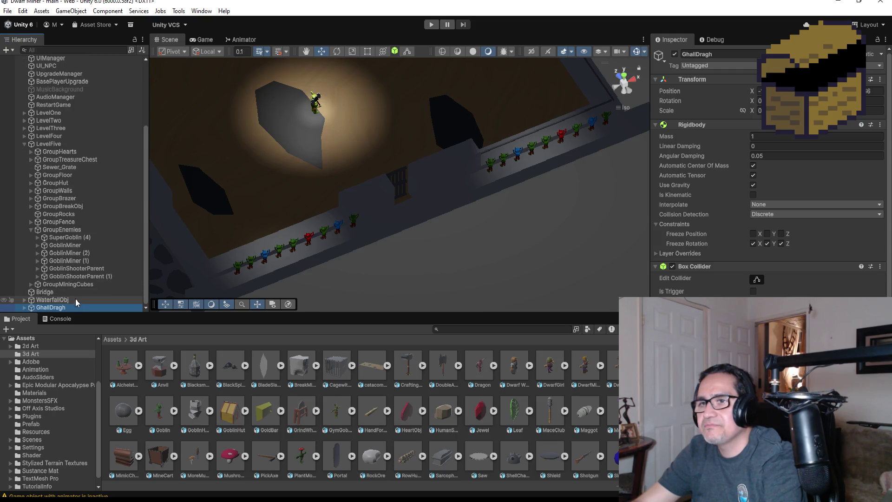
double_click(83, 276)
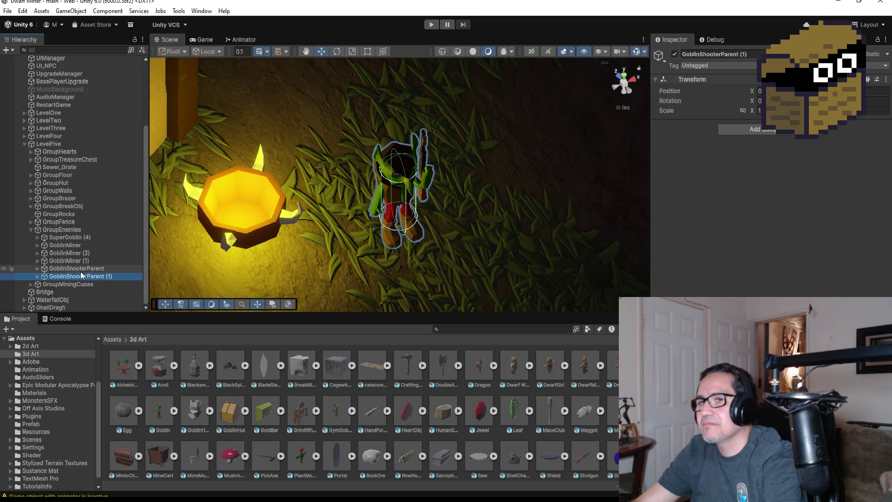
left_click(37, 276)
Step: Duplicate GoblinShooter with Ctrl+D, move the copy to the scene's top level, and frame it
left_click(110, 285)
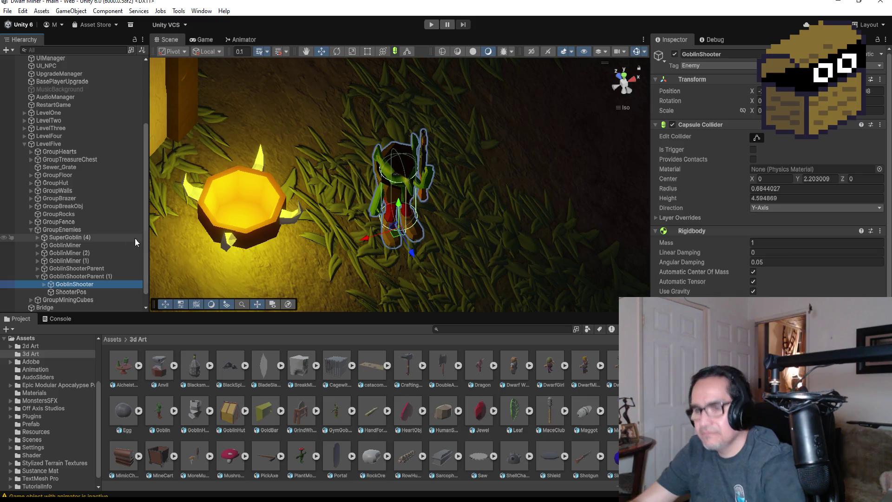
key("ctrl+d")
left_click_drag(80, 269, 70, 302)
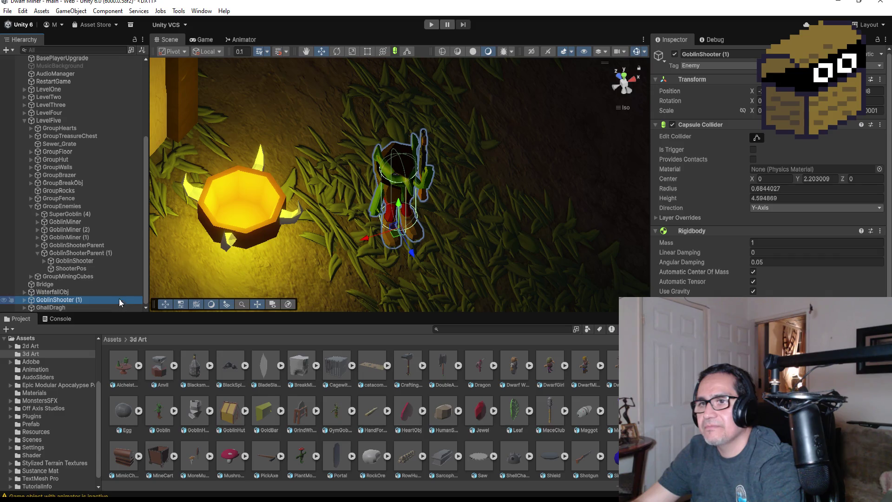
key("f")
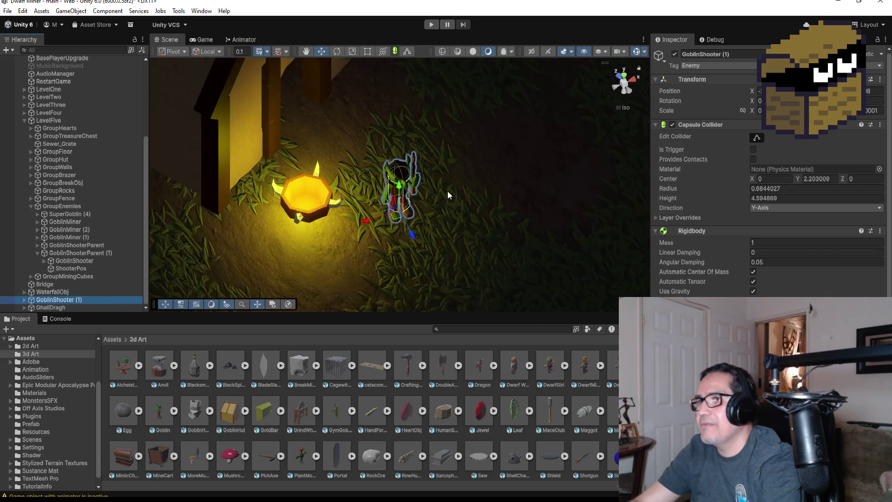
scroll(448, 188, "down", 5)
Step: Reposition the copied goblin near the inner wall corner and turn it to face the opposite way
mouse_move(415, 219)
left_mouse_down()
mouse_move(425, 269)
mouse_move(392, 255)
mouse_move(571, 185)
left_mouse_up()
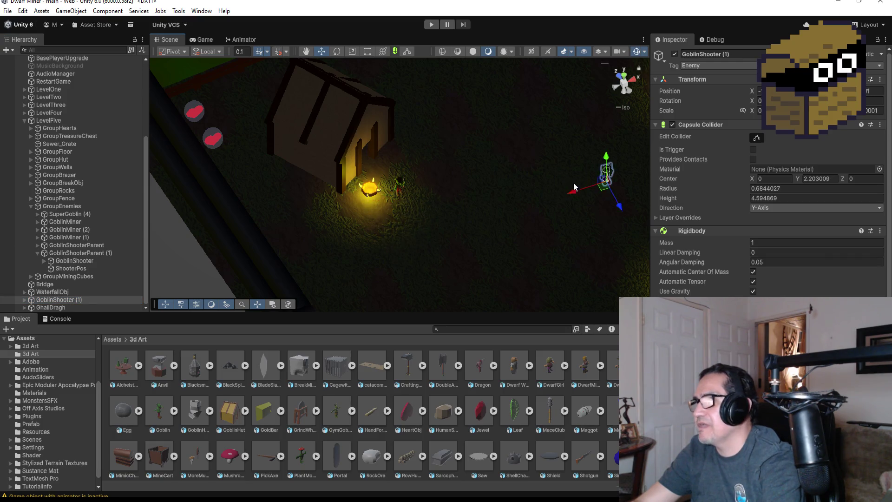
key("f")
scroll(504, 201, "down", 3)
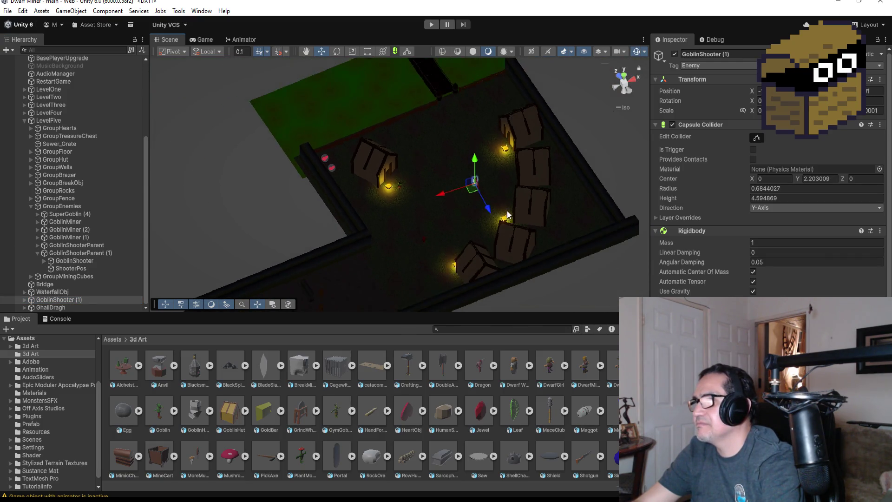
left_click_drag(426, 195, 306, 224)
mouse_move(352, 246)
left_mouse_down()
mouse_move(387, 280)
mouse_move(374, 285)
left_mouse_up()
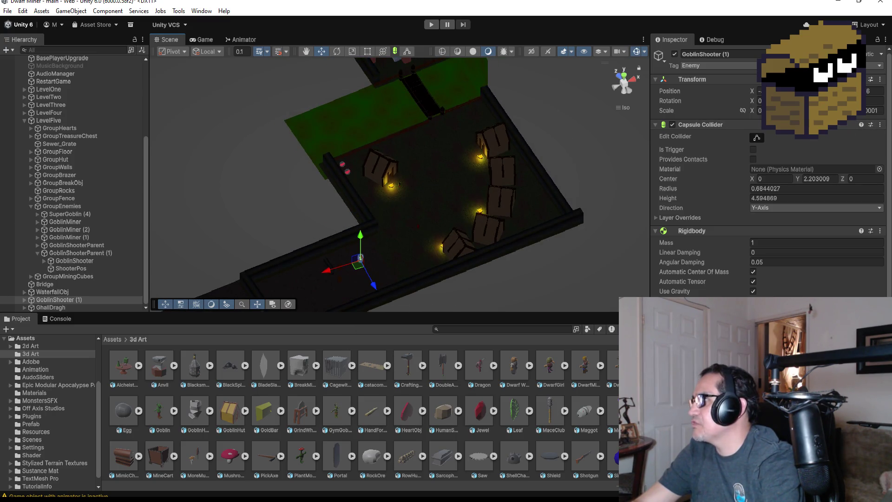
key("Return")
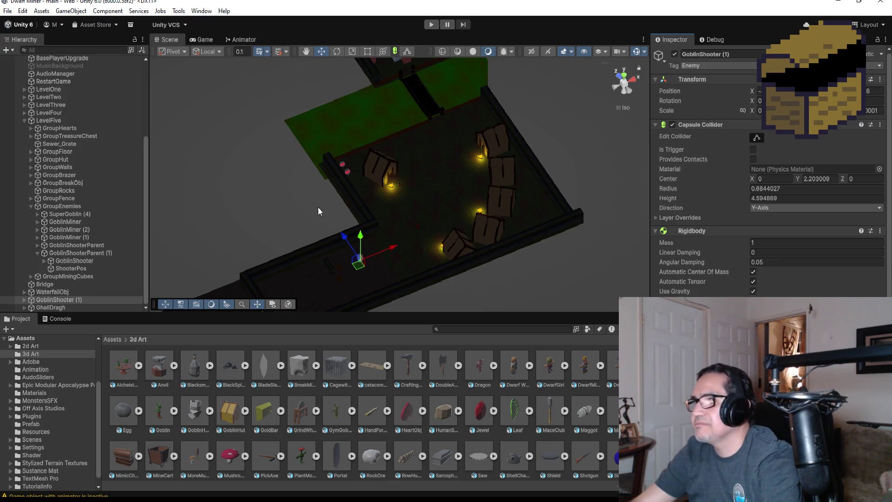
mouse_move(386, 247)
left_mouse_down()
mouse_move(445, 211)
mouse_move(422, 118)
mouse_move(436, 157)
mouse_move(480, 144)
left_mouse_up()
Step: Frame GoblinShooter (1) beside the brazier and orbit to an angled side view
key("f")
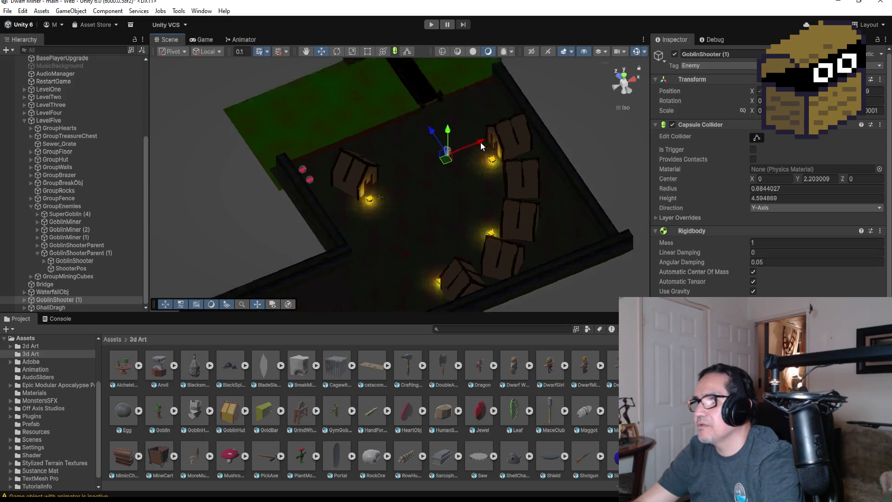
mouse_move(442, 232)
left_mouse_down("alt")
mouse_move(570, 156)
mouse_move(570, 200)
mouse_move(478, 199)
mouse_move(534, 213)
mouse_move(369, 197)
mouse_move(257, 169)
mouse_move(275, 196)
mouse_move(296, 168)
left_mouse_up("alt")
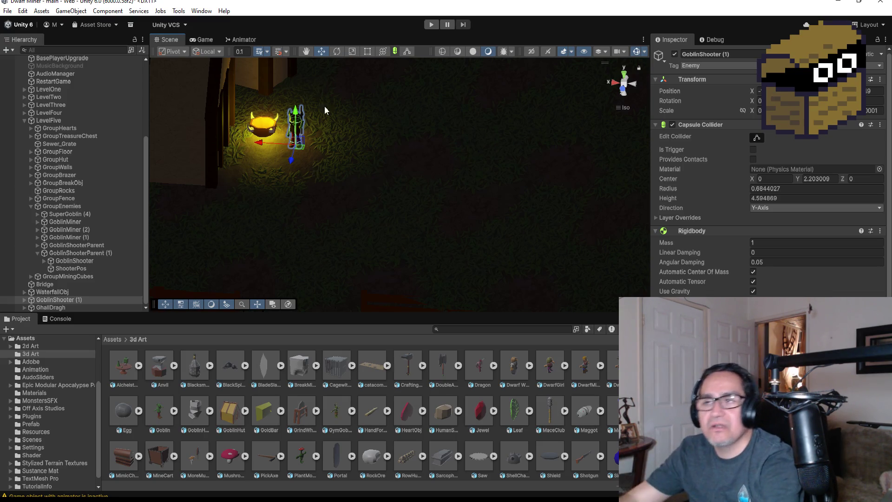
double_click(60, 300)
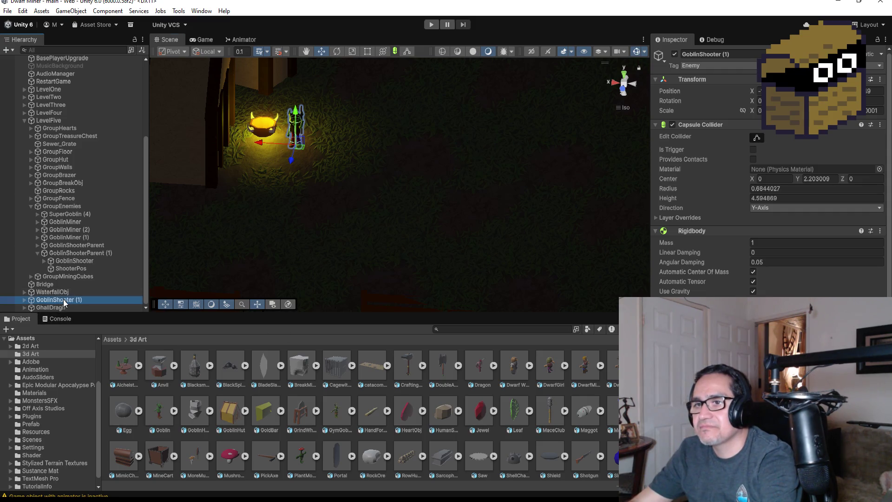
Step: Orbit and zoom close on GoblinShooter (1), then trim its Inspector name down to 'Goblin'
mouse_move(501, 174)
left_mouse_down()
mouse_move(398, 143)
mouse_move(516, 167)
mouse_move(480, 172)
left_mouse_up()
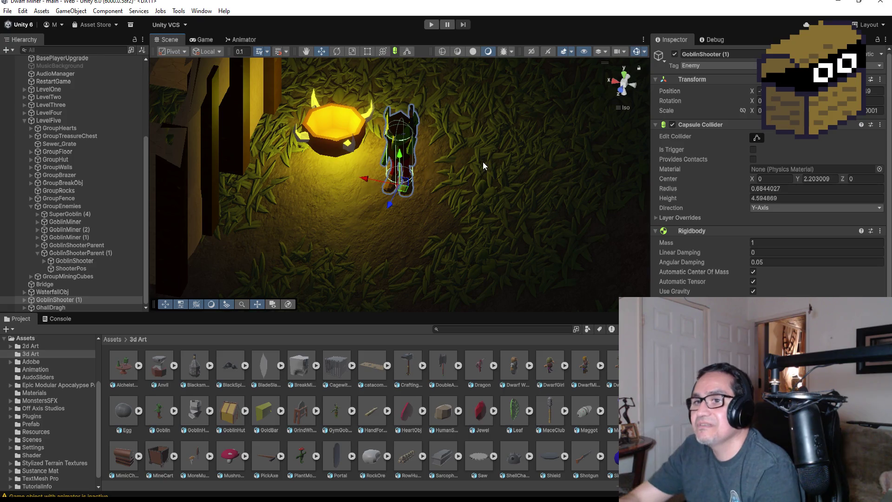
scroll(459, 188, "up", 5)
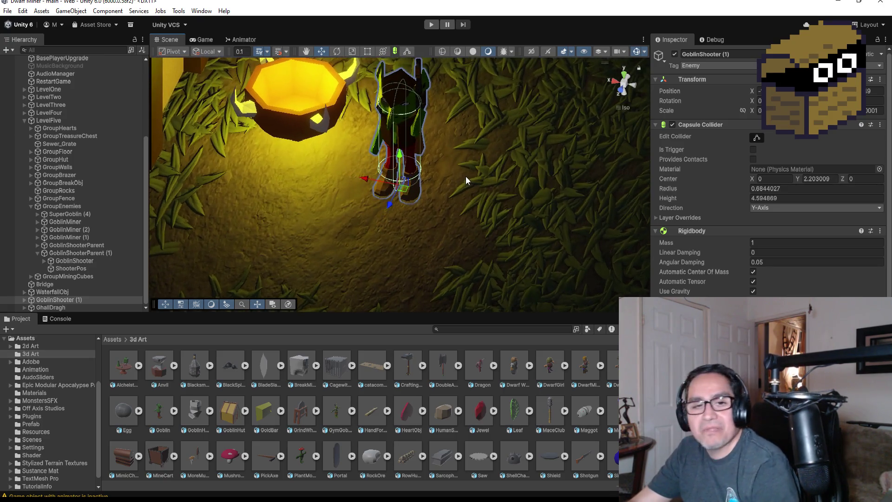
scroll(470, 180, "down", 3)
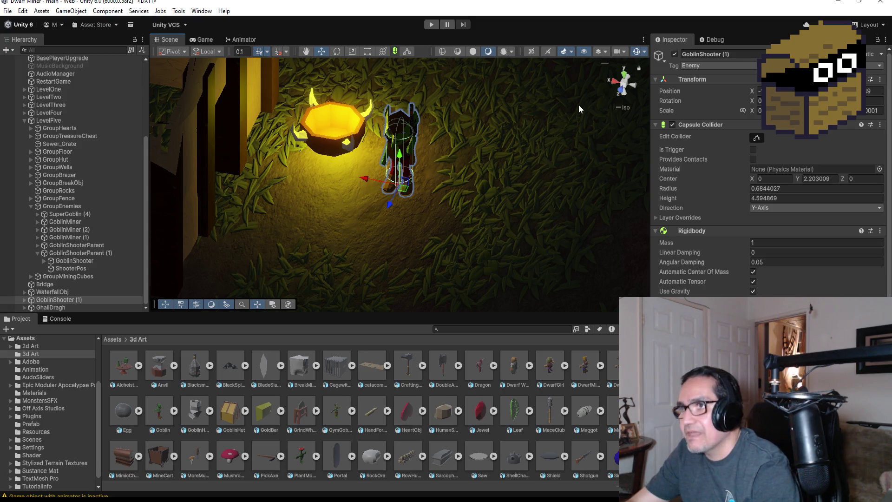
scroll(430, 179, "up", 4)
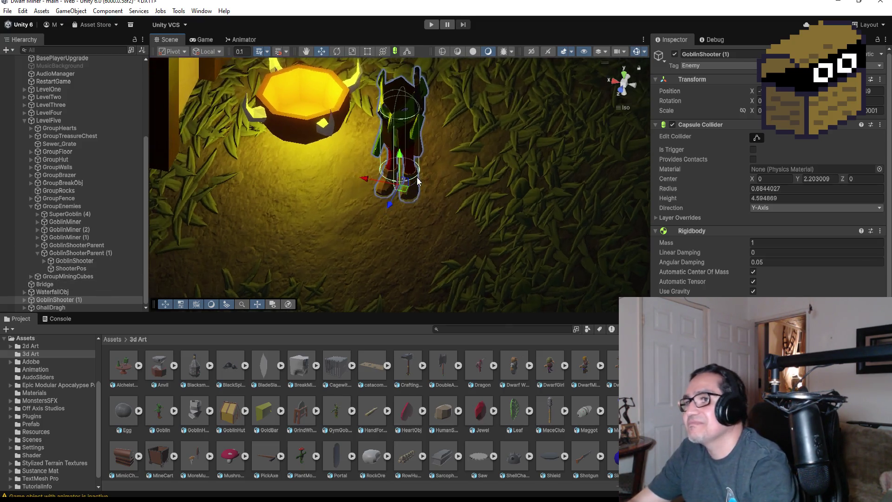
left_click(753, 55)
type("Goblin")
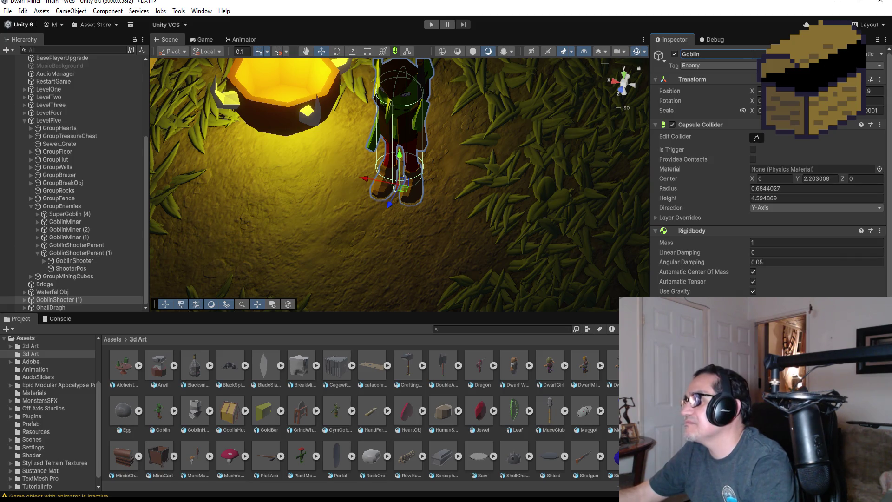
Step: Complete the name as GoblinBomber, then open the Materials folder from the Assets root
type("Bomber")
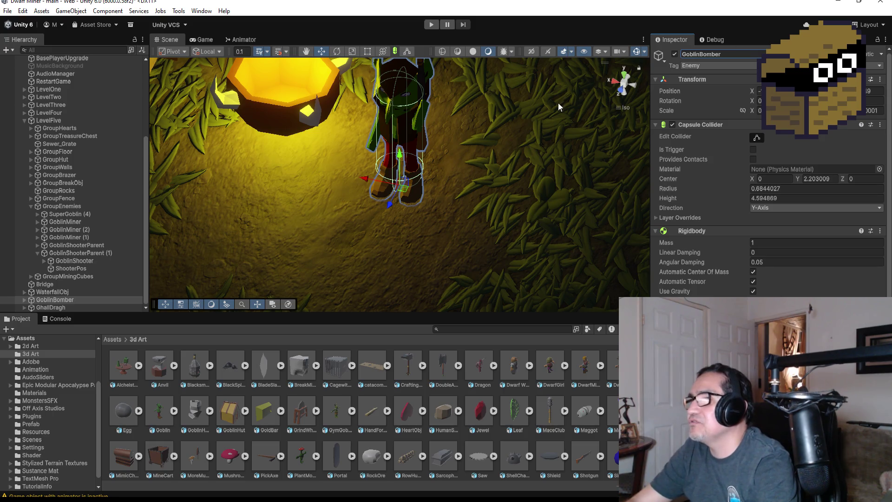
scroll(553, 159, "up", 5)
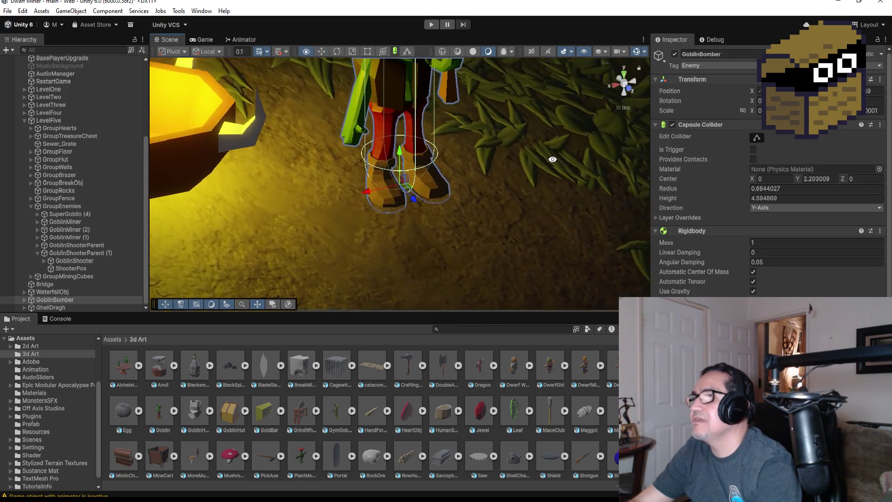
scroll(552, 159, "down", 5)
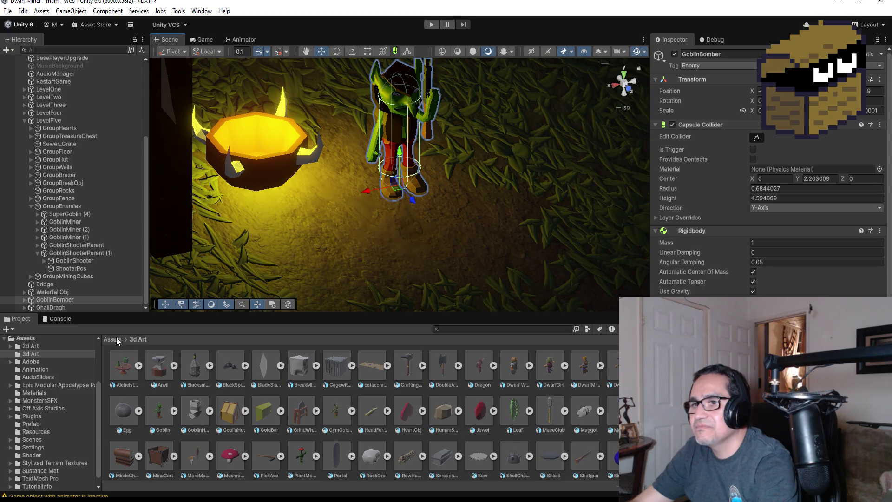
left_click(114, 339)
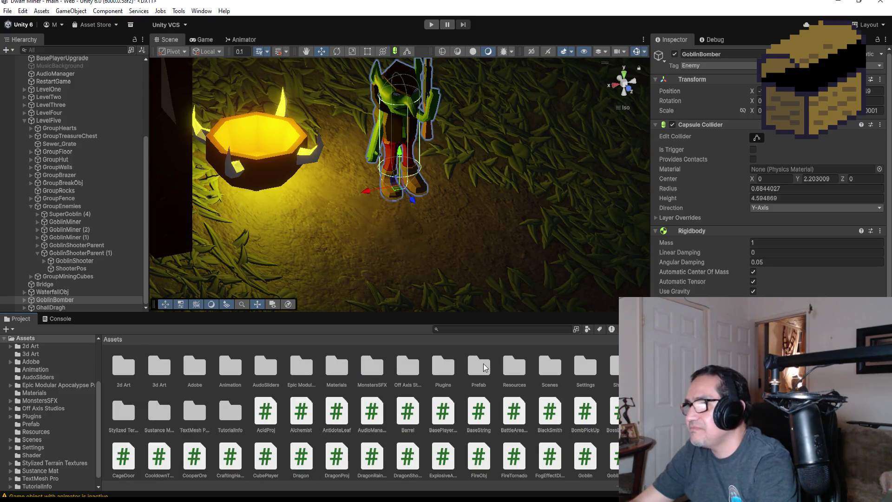
double_click(336, 367)
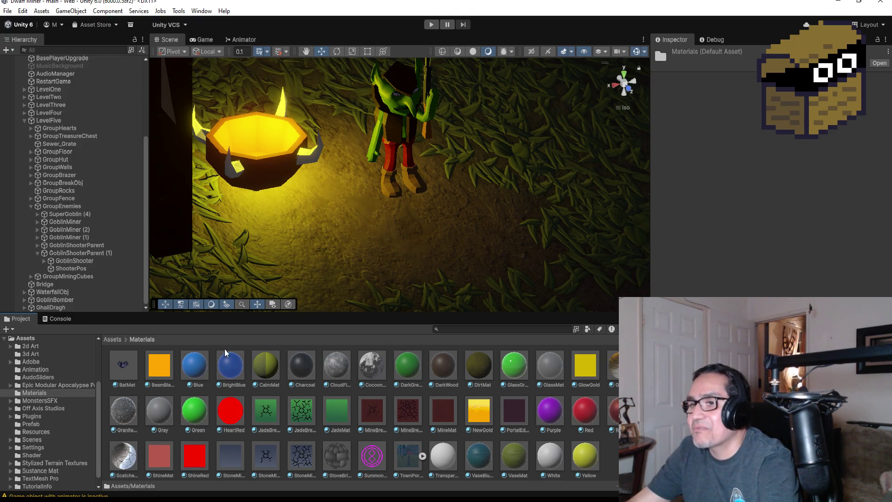
Step: Drag new blue and teal materials onto the goblin's body and legs, then view it from above
scroll(350, 386, "down", 1)
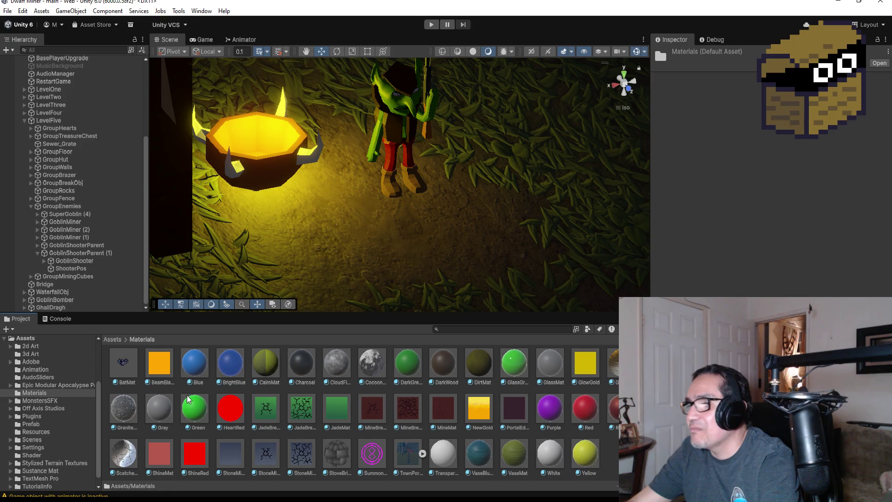
scroll(188, 400, "up", 1)
left_click_drag(194, 408, 368, 143)
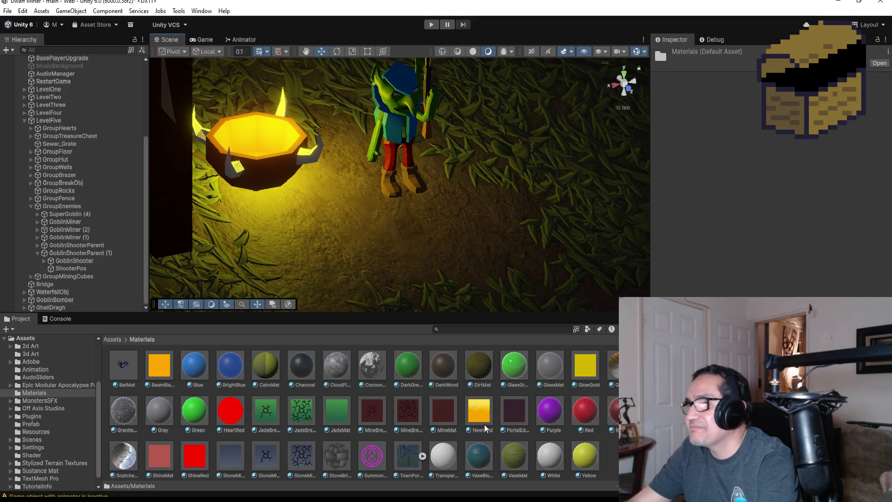
scroll(552, 431, "down", 1)
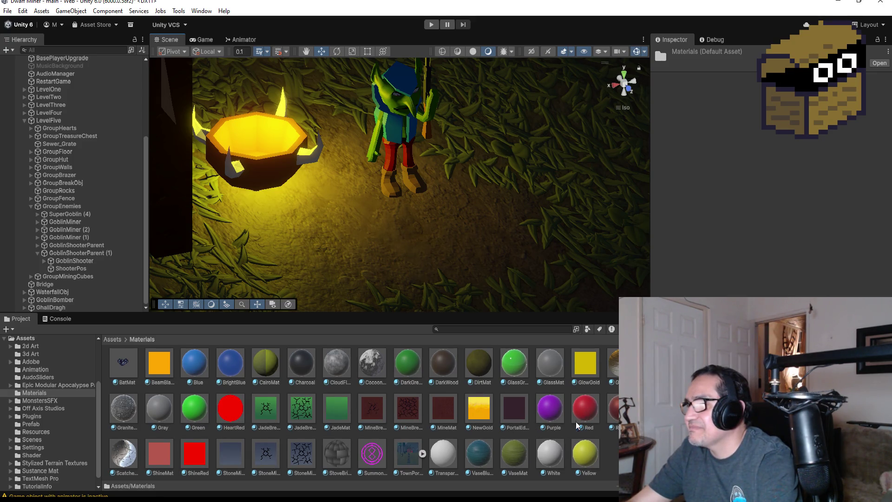
scroll(538, 441, "up", 1)
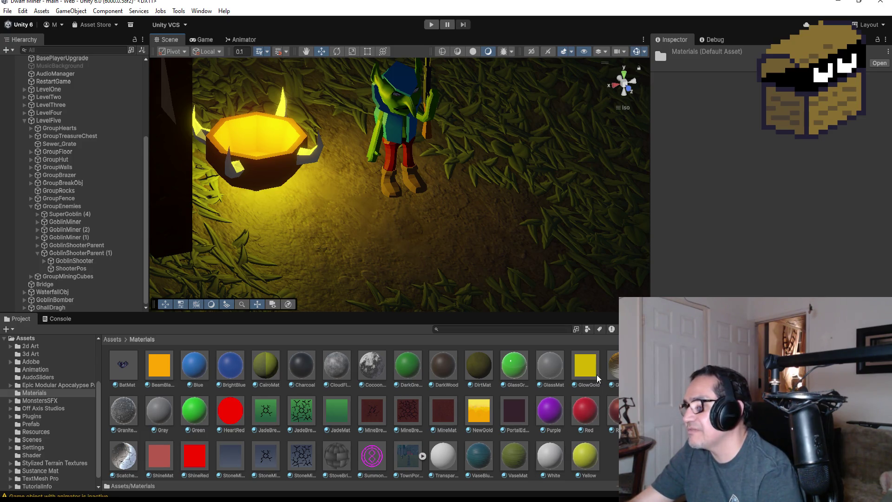
left_click_drag(546, 465, 392, 160)
scroll(460, 186, "up", 5)
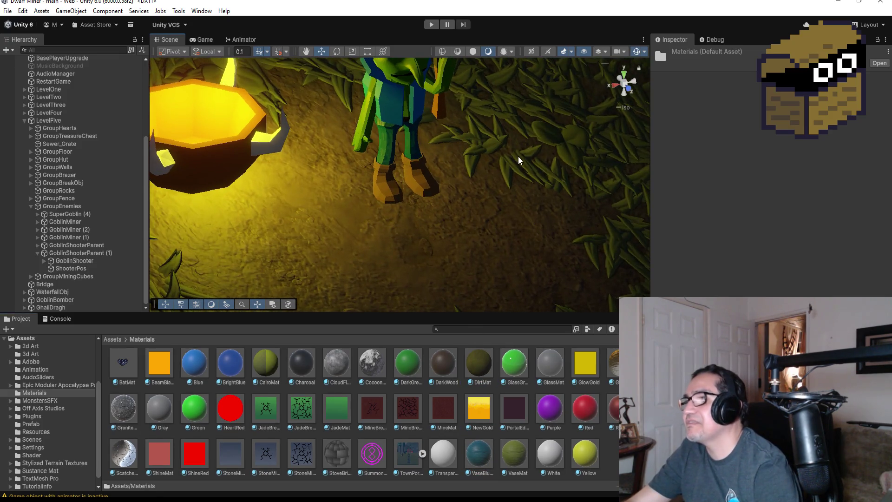
mouse_move(492, 100)
left_mouse_down()
mouse_move(339, 173)
mouse_move(520, 185)
mouse_move(464, 140)
left_mouse_up()
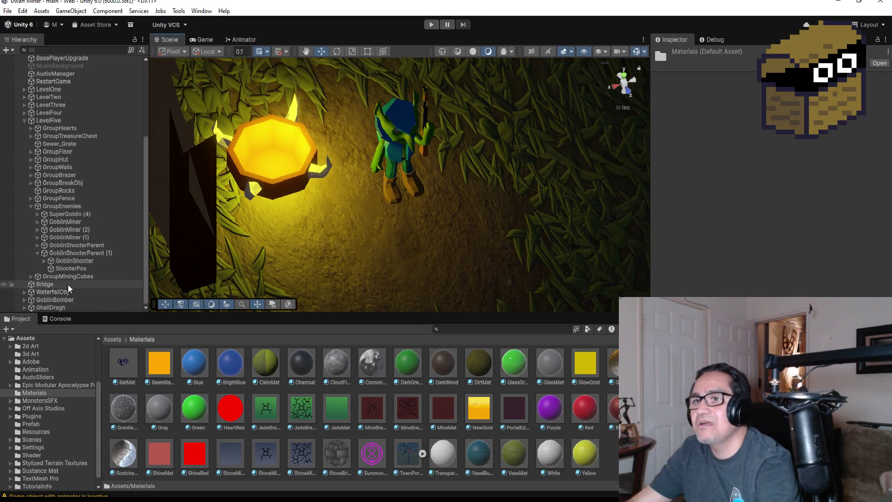
Step: Expand GoblinBomber to show GoblinHoody, save the scene, and switch to the browser
left_click(79, 246)
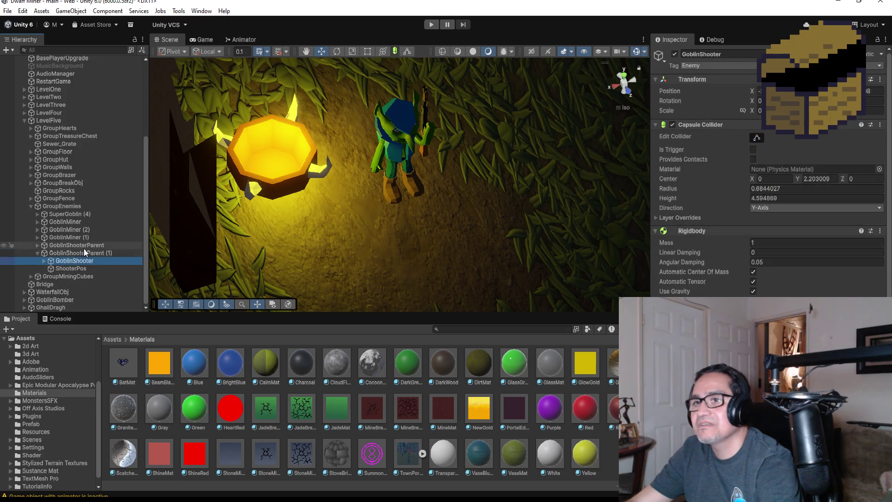
left_click(37, 254)
left_click(61, 300)
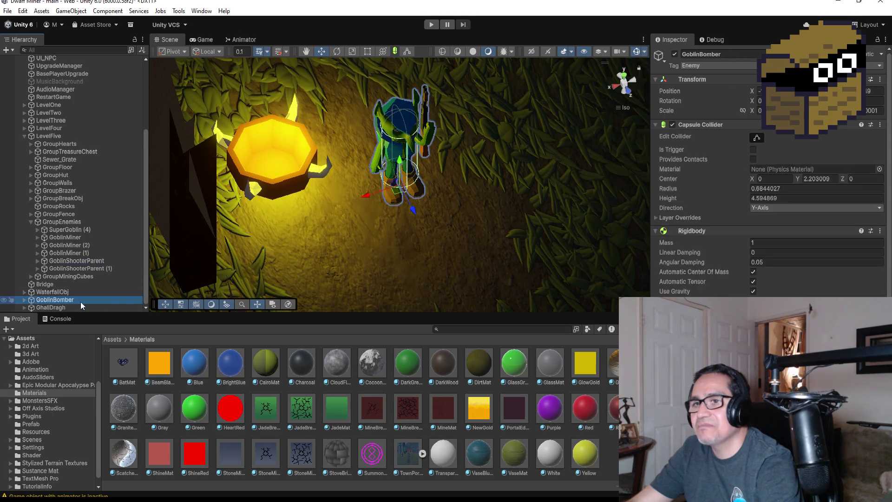
left_click(24, 299)
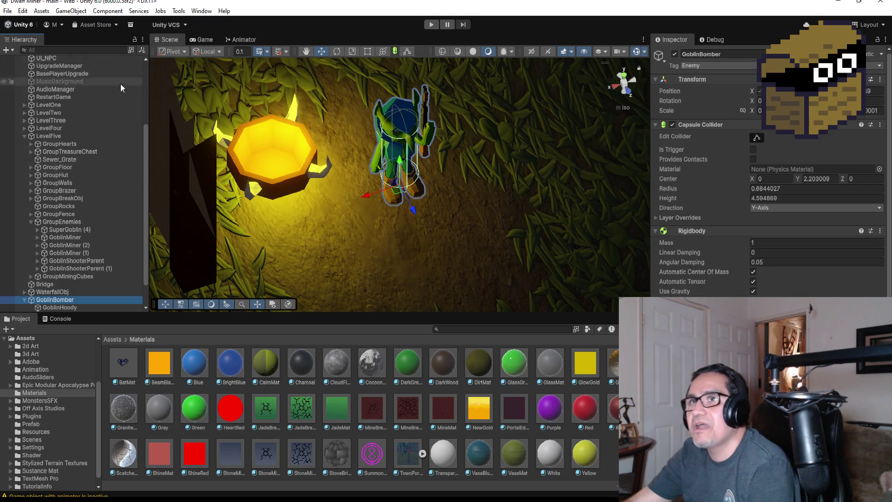
left_click(7, 10)
left_click(14, 55)
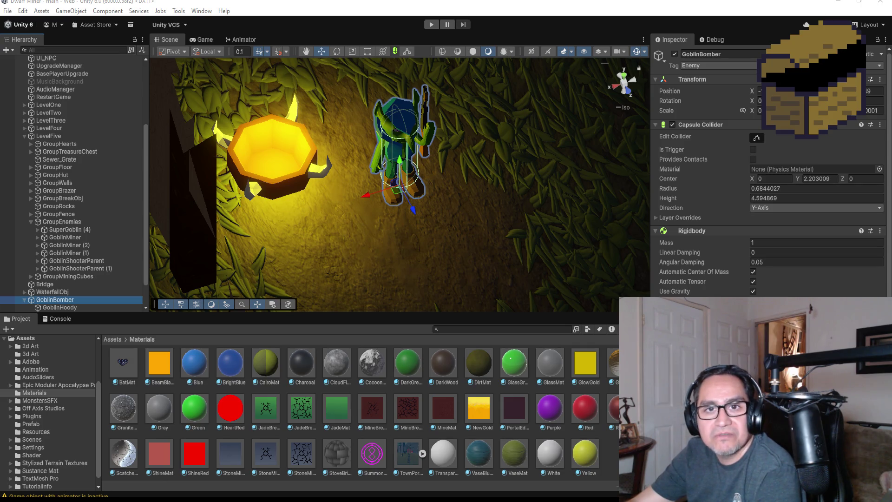
key("alt+Tab")
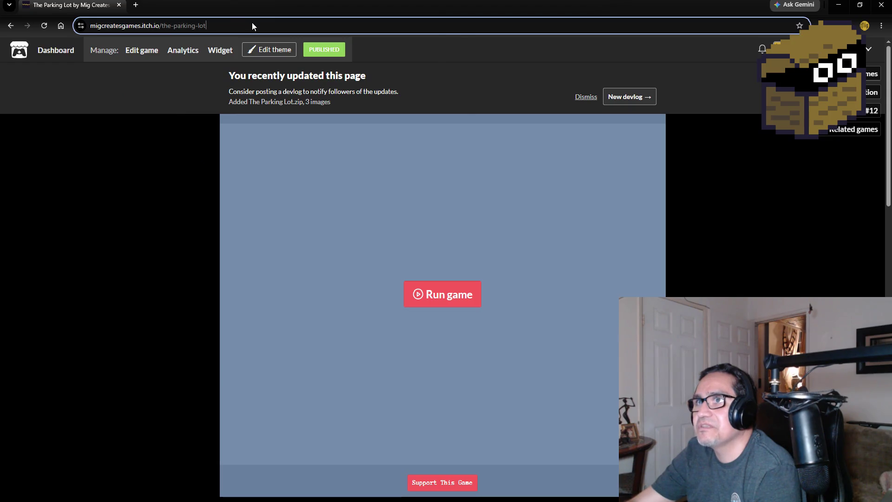
Step: Copy The Parking Lot page URL, then run the game full screen
right_click(252, 22)
left_click(291, 119)
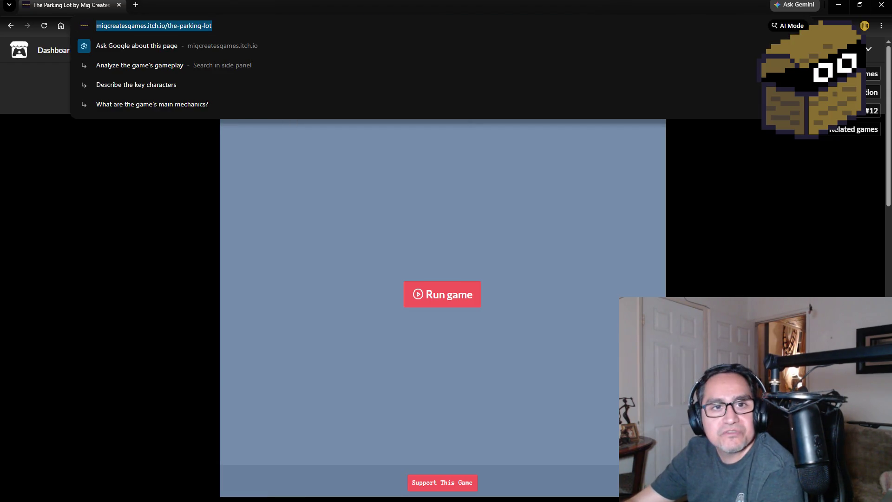
key("alt+Tab")
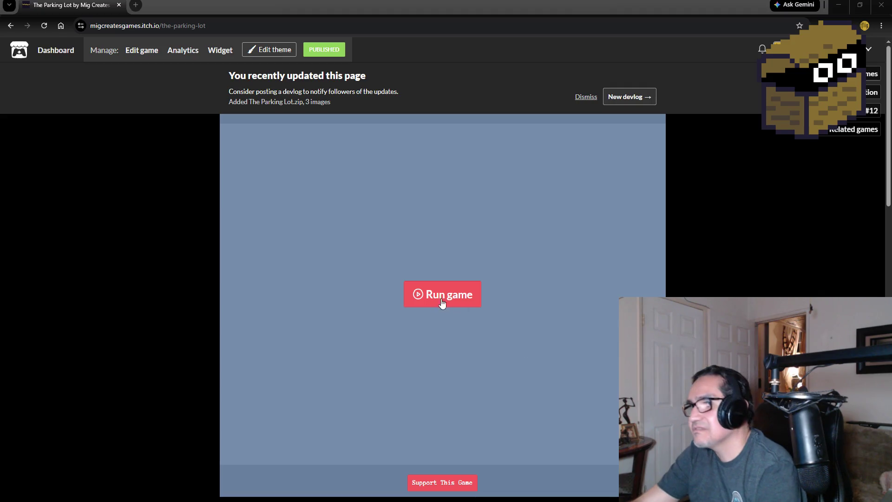
left_click(458, 307)
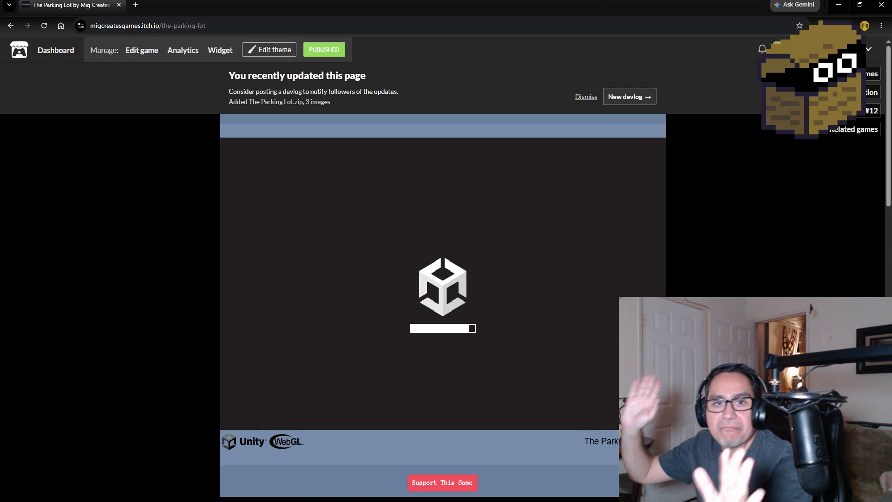
left_click(658, 441)
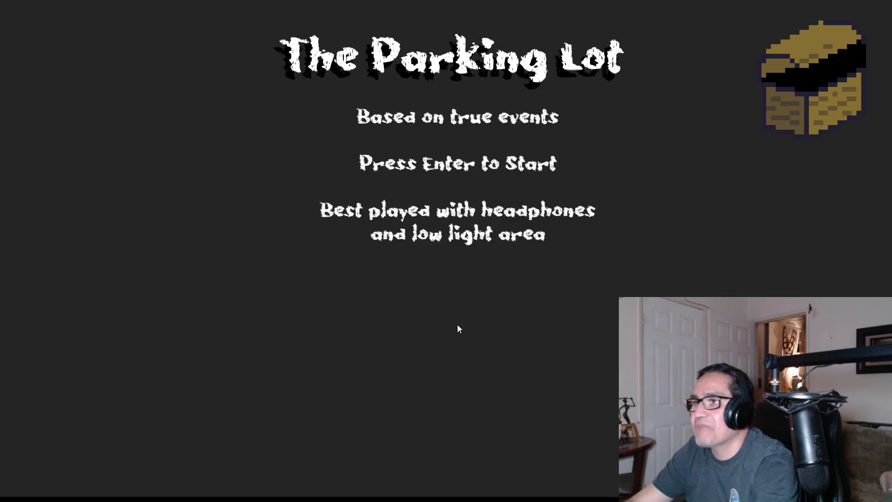
Step: Start the game from its title screen, climb the stairs, then leave full screen
key("Escape")
key("Return")
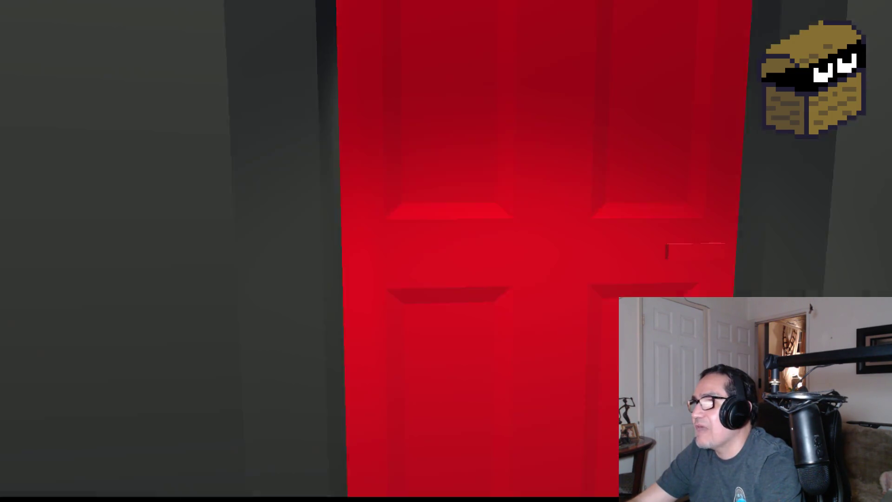
key("w")
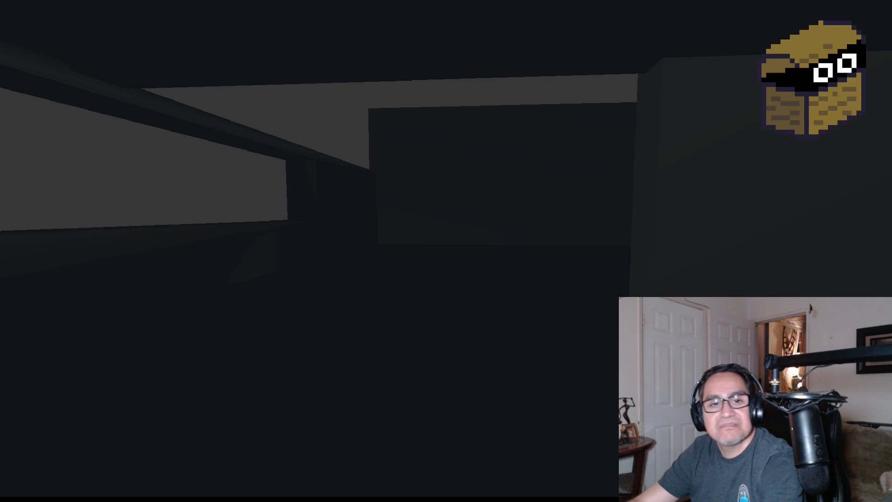
key("Escape")
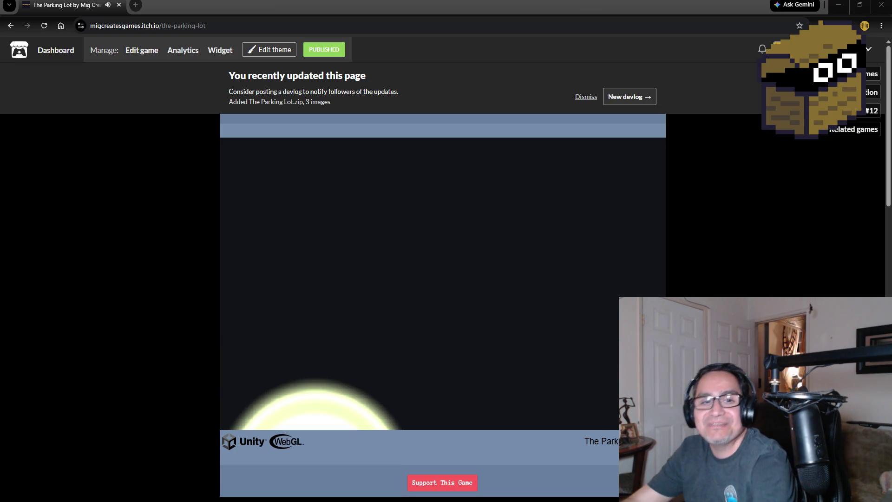
Step: Lock the pointer in the embedded game and walk onto the green marker
left_click(442, 283)
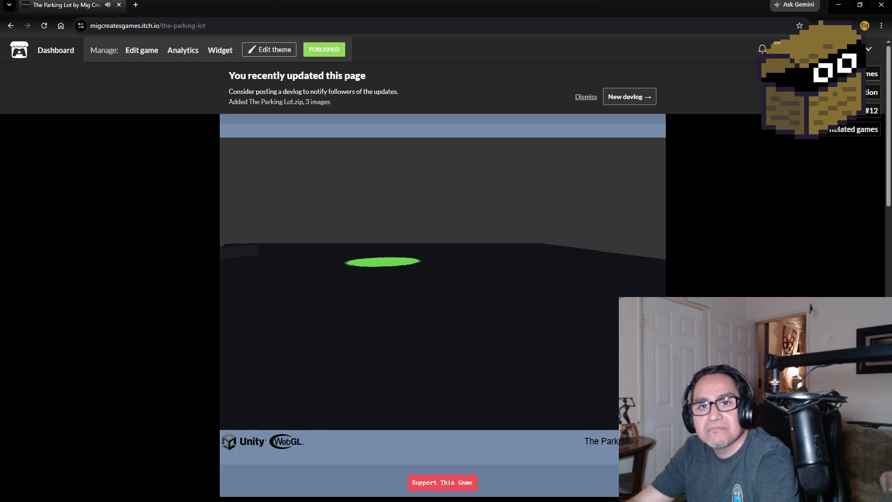
key("w")
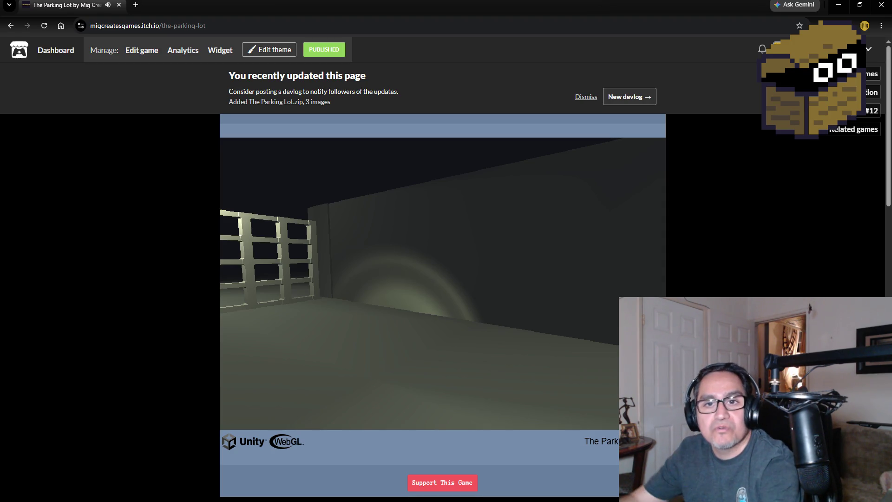
Step: Walk through the dark corridors past the wall switch toward the flashlit floor
key("w")
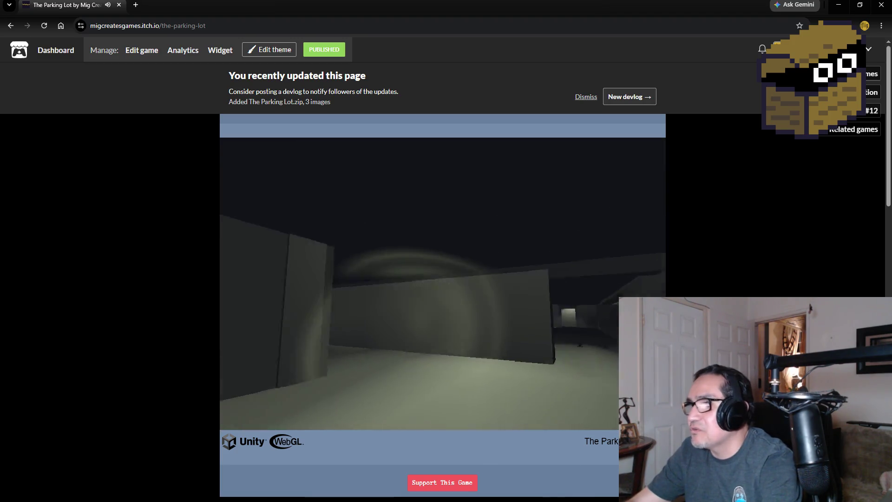
key("w")
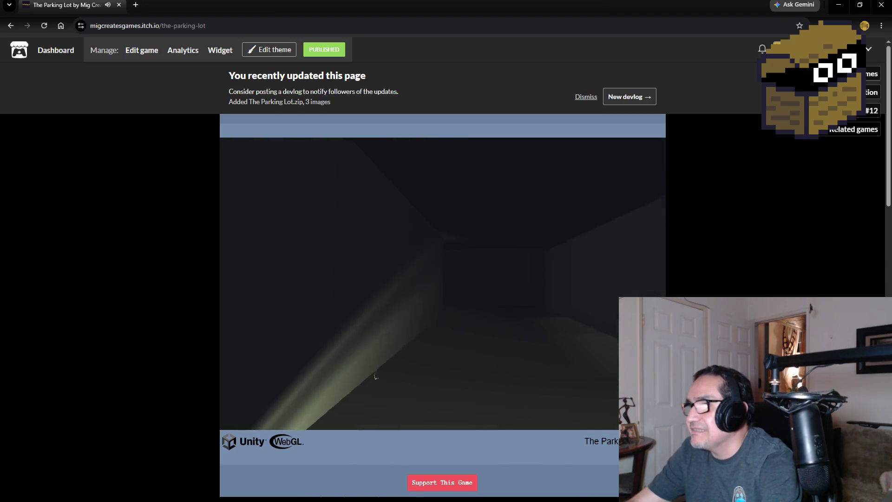
key("w")
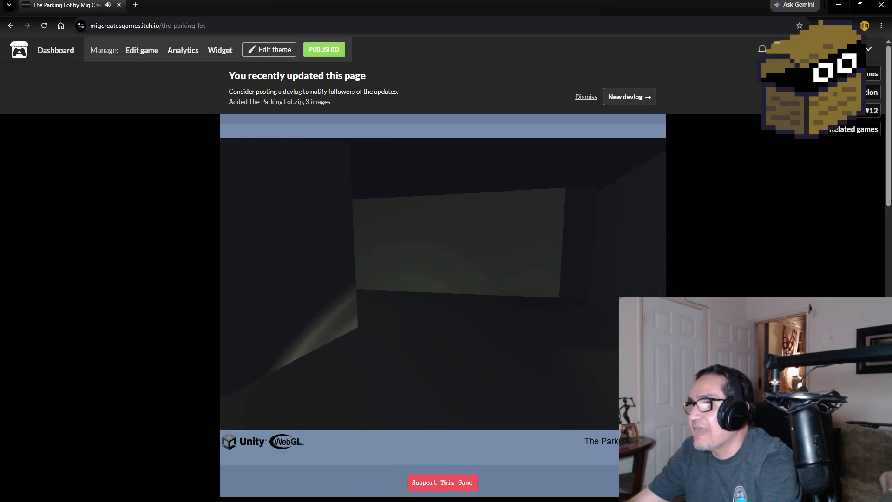
key("w")
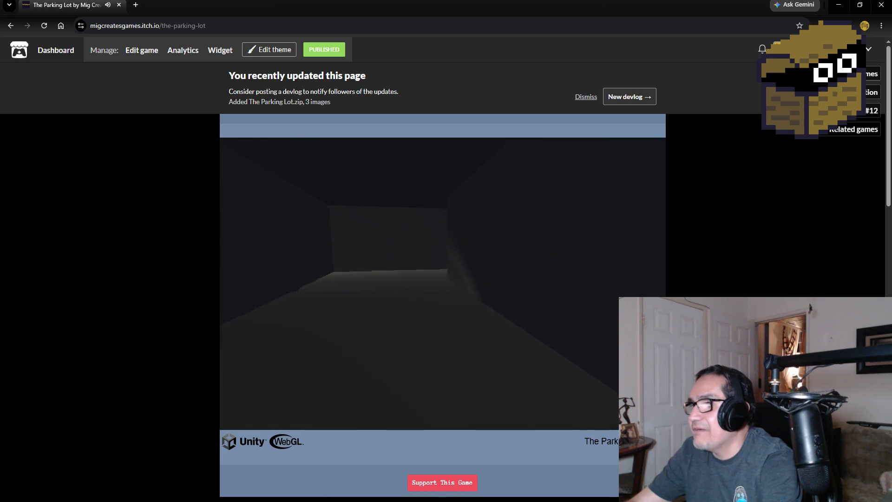
key("w")
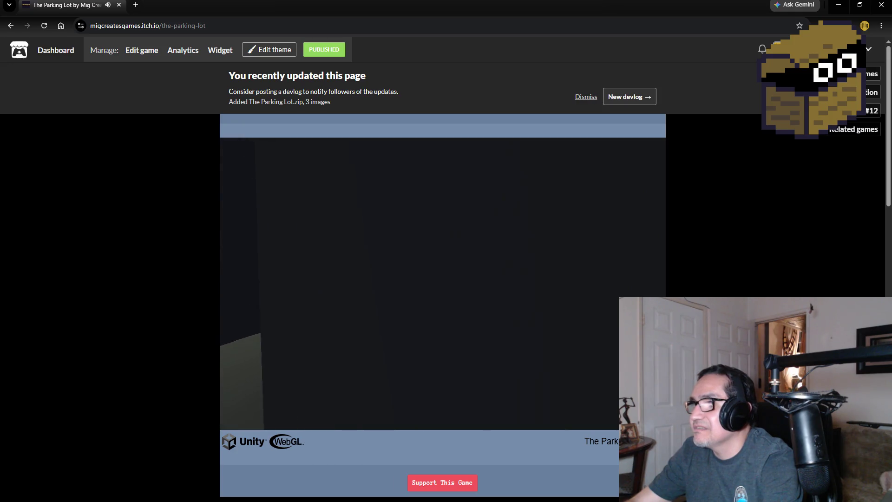
key("w")
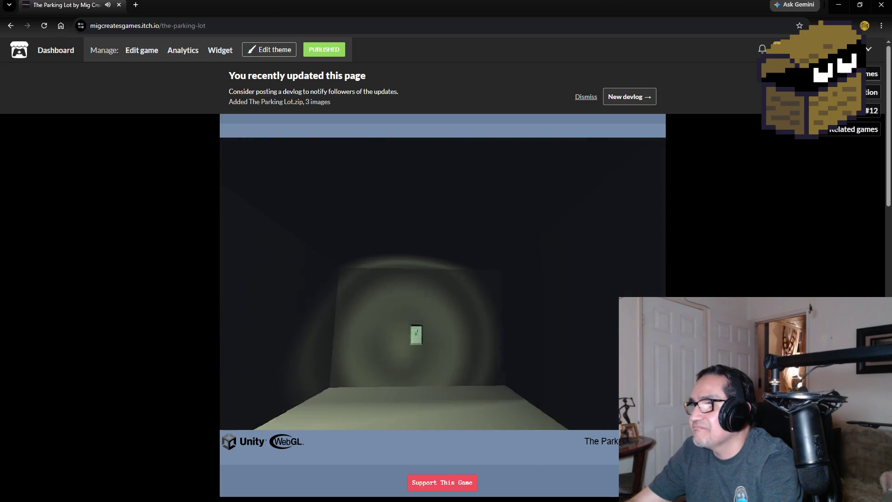
key("w")
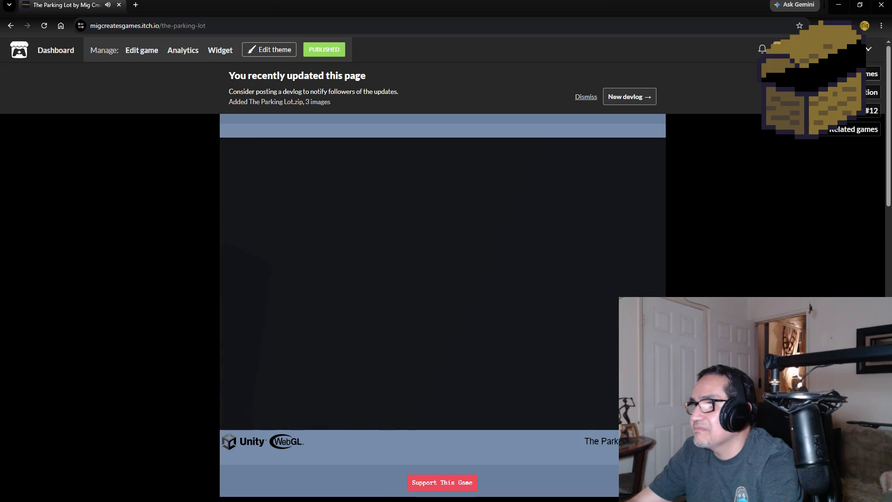
key("w")
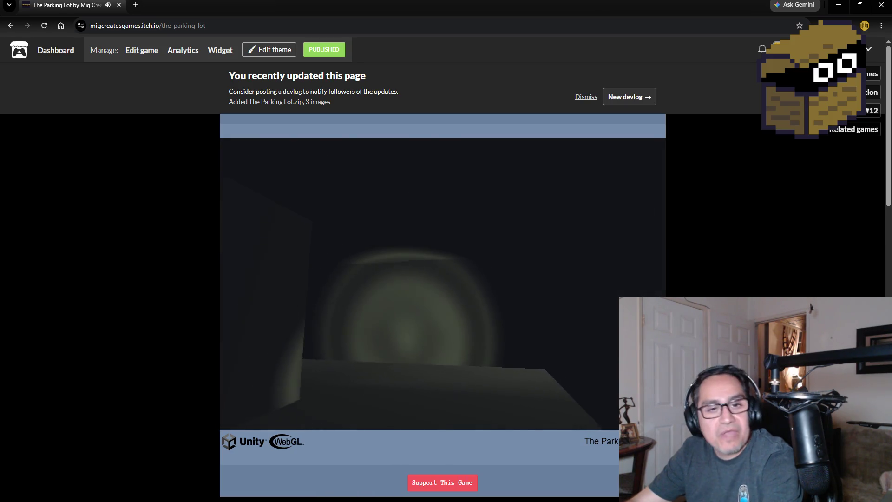
key("w")
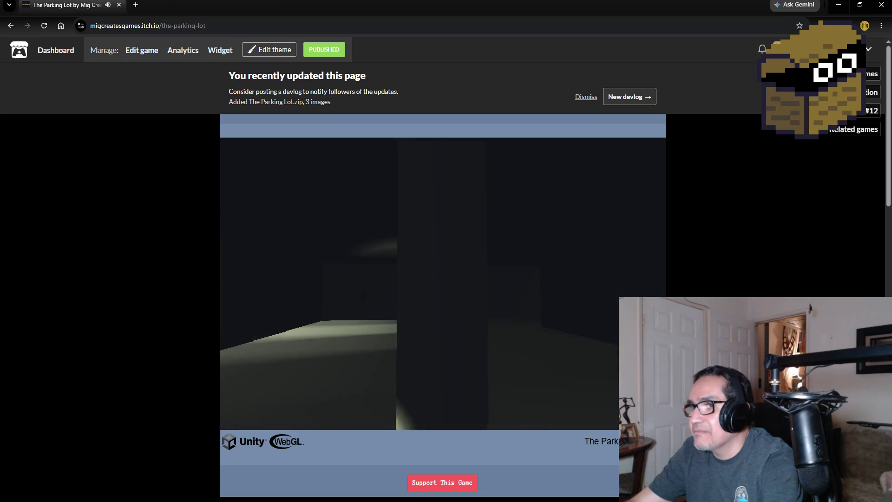
Step: Walk past the figure and shelf to the dark car, then close the browser
key("w")
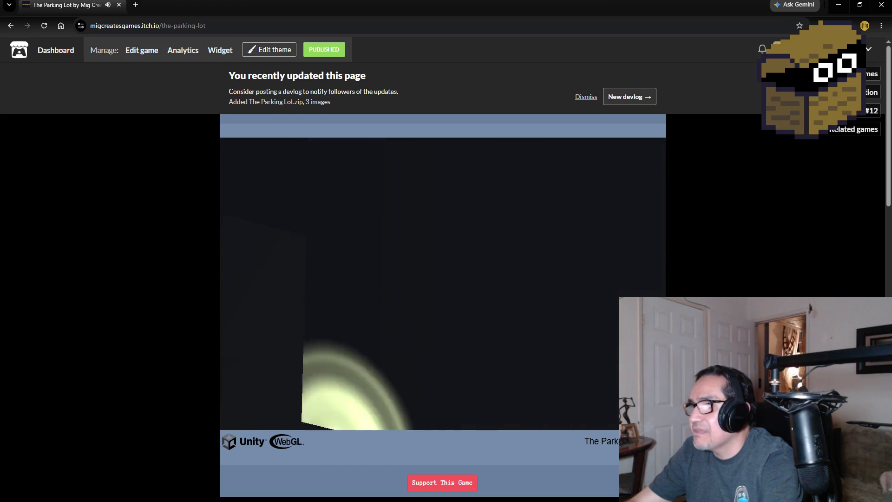
key("w")
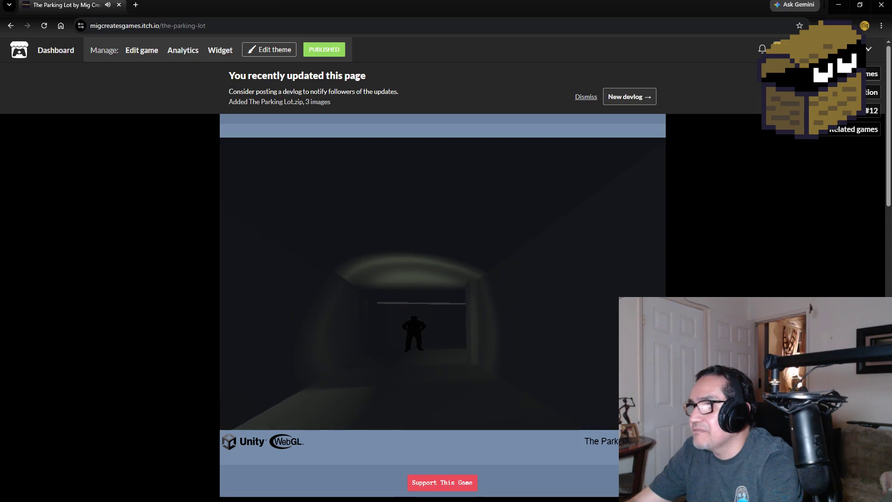
key("w")
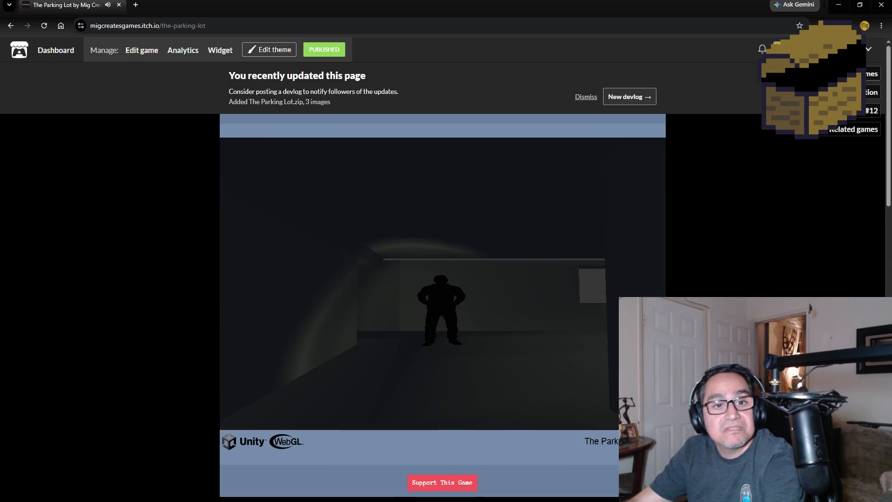
key("w")
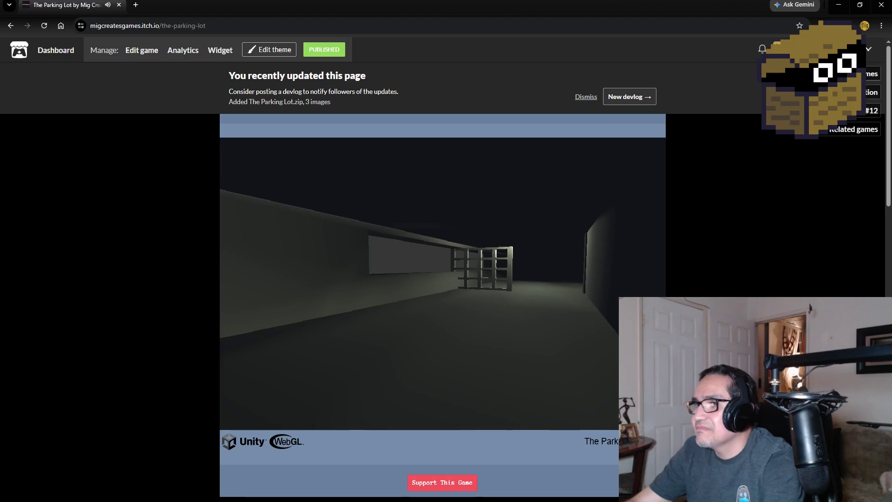
key("w")
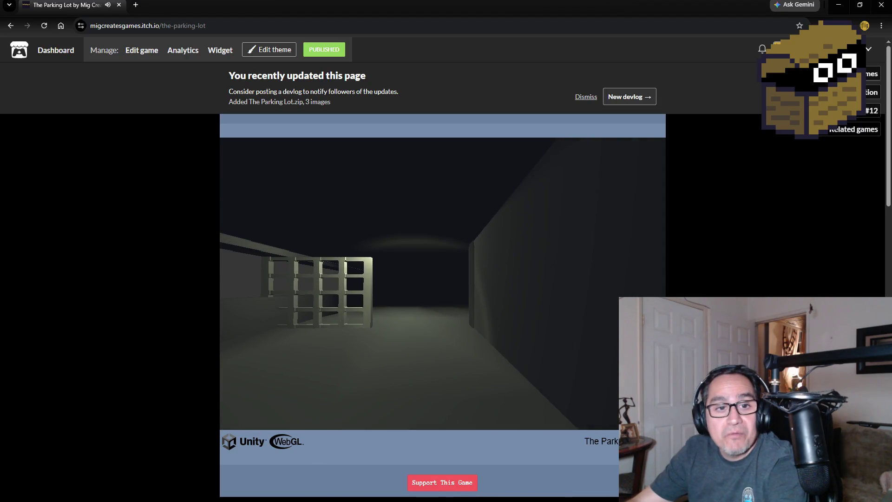
key("w")
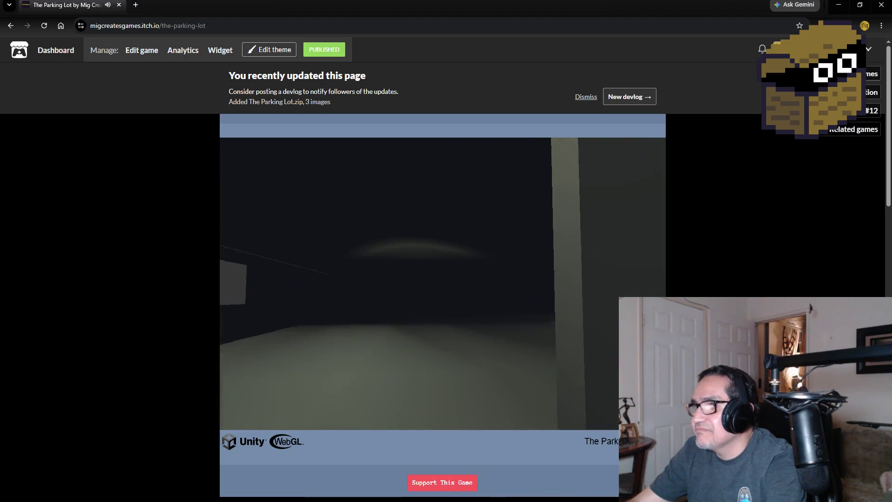
key("w")
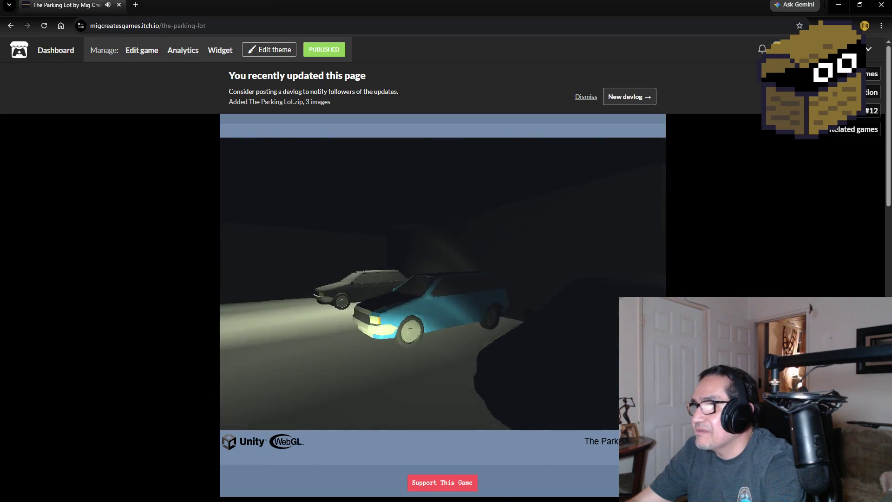
key("w")
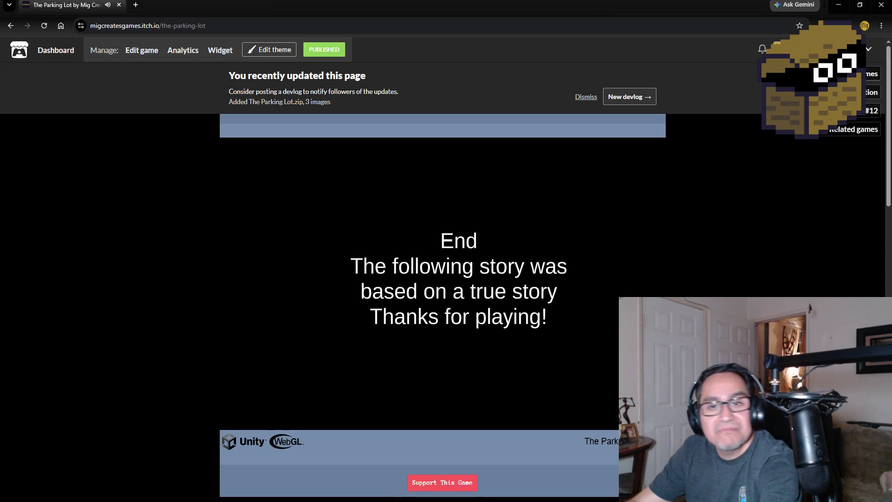
left_click(119, 8)
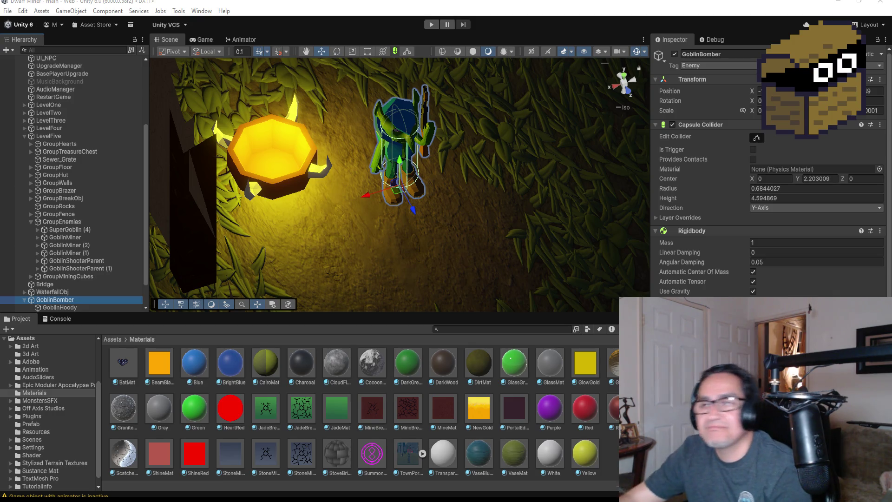
Step: Collapse LevelFive, orbit lower onto the goblin, and expand metarig and its spine bone
scroll(80, 290, "down", 3)
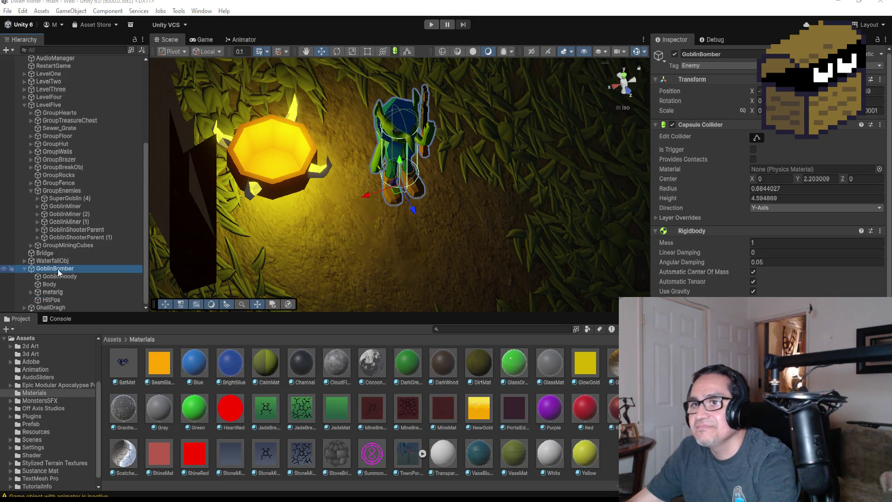
left_click(25, 105)
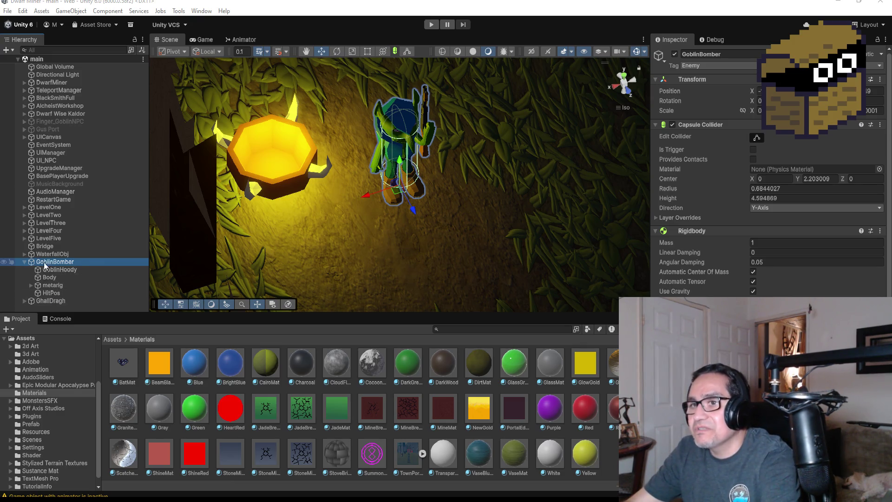
scroll(425, 170, "up", 2)
scroll(446, 169, "down", 2)
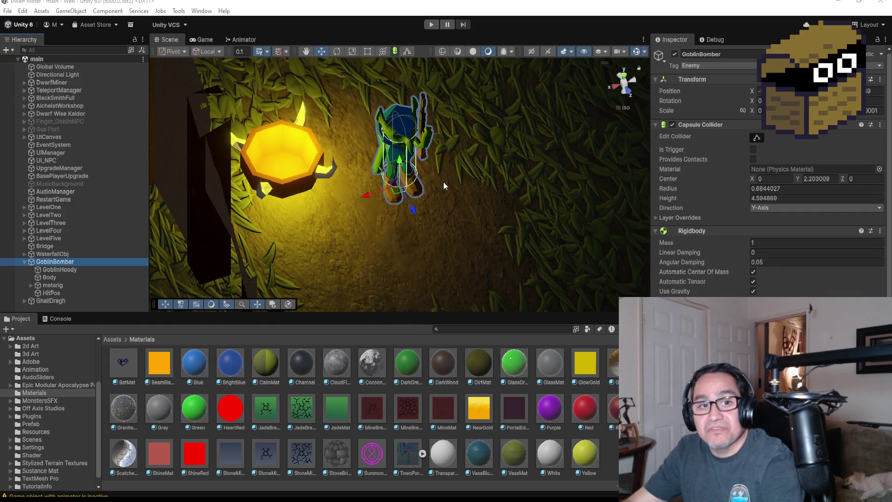
mouse_move(463, 175)
left_mouse_down("alt")
mouse_move(348, 92)
mouse_move(243, 133)
mouse_move(149, 145)
mouse_move(154, 153)
left_mouse_up("alt")
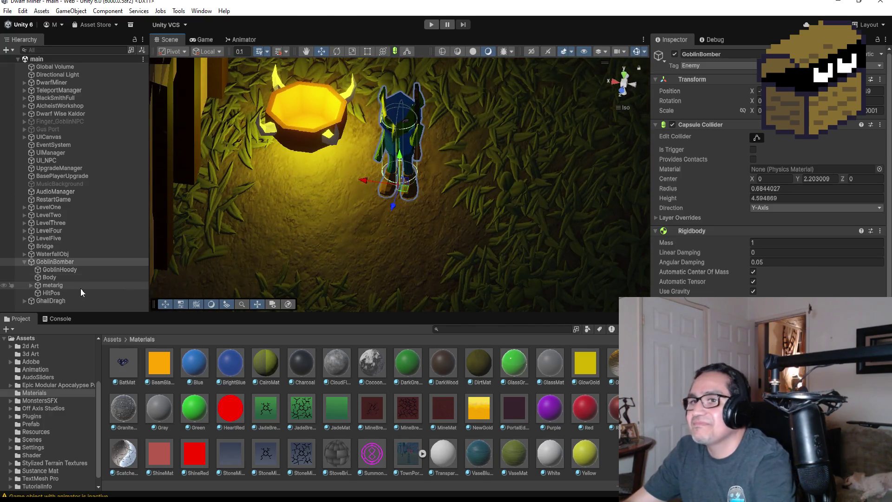
left_click(31, 285)
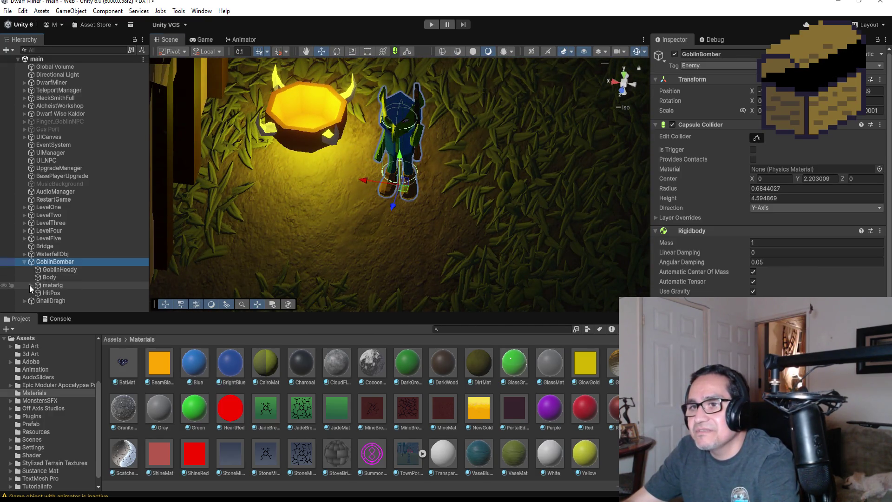
left_click(37, 291)
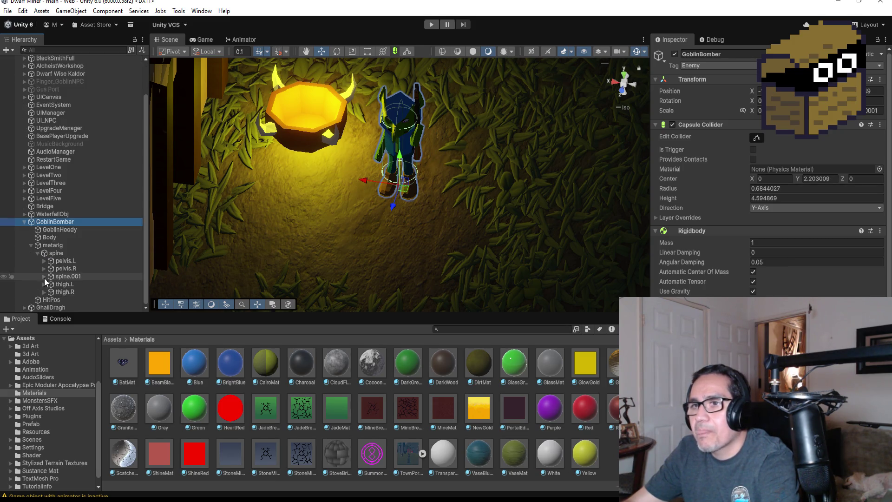
Step: Expand the spine chain from spine.001 down to spine.003's shoulder bones
left_click(44, 276)
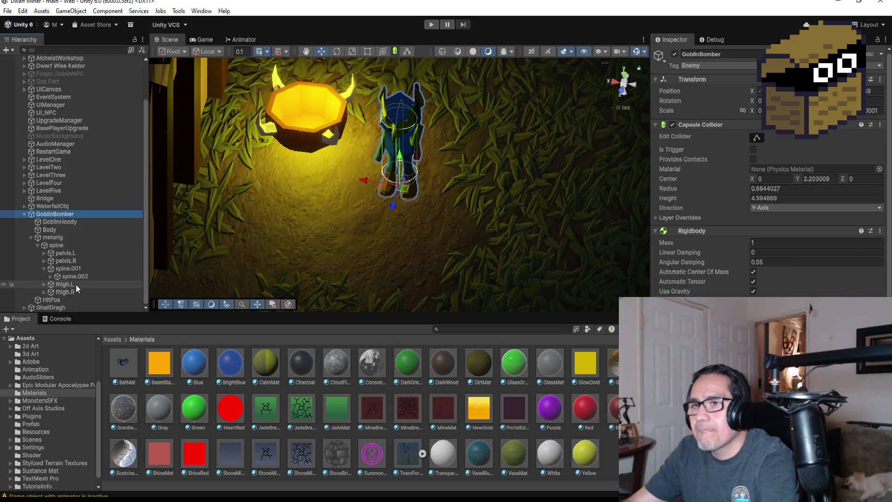
left_click(50, 276)
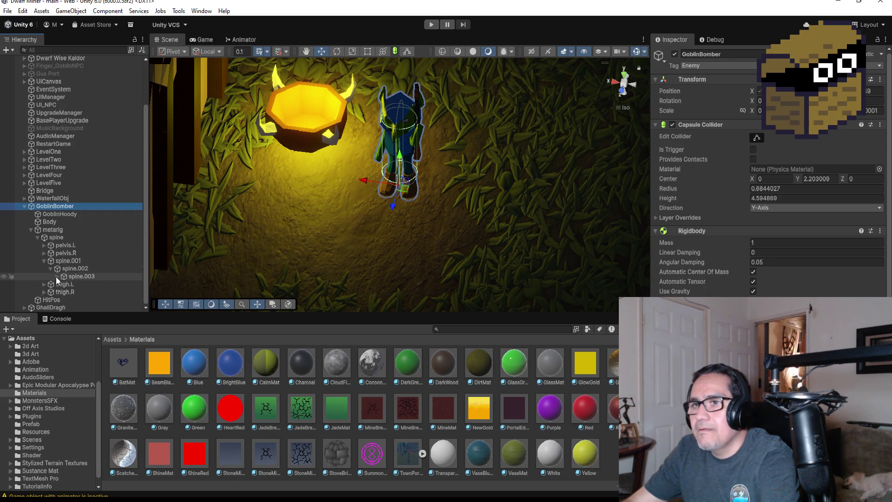
left_click(57, 276)
left_click(64, 276)
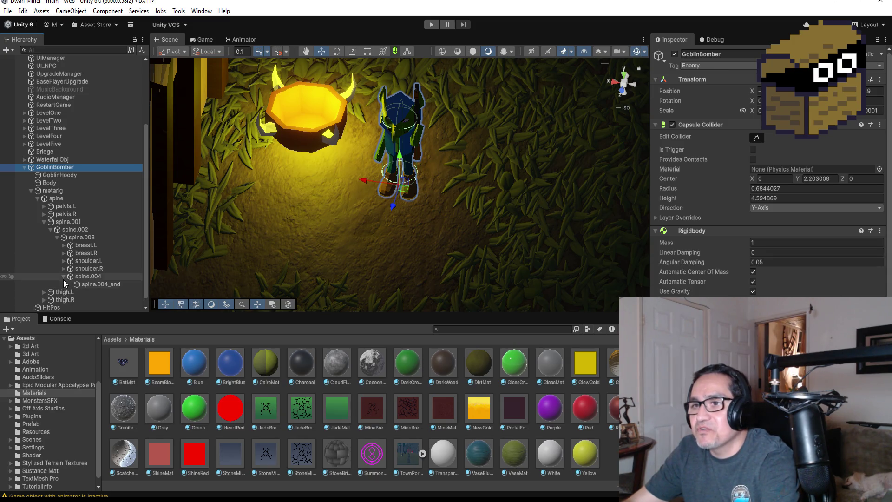
left_click(64, 277)
Step: Expand the shoulder.R arm chain down to hand.R_end and select it
left_click(63, 269)
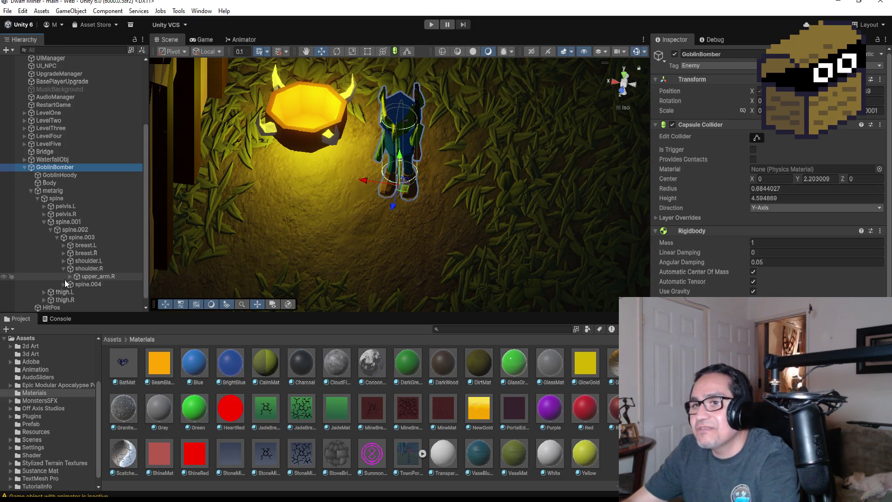
left_click(72, 276)
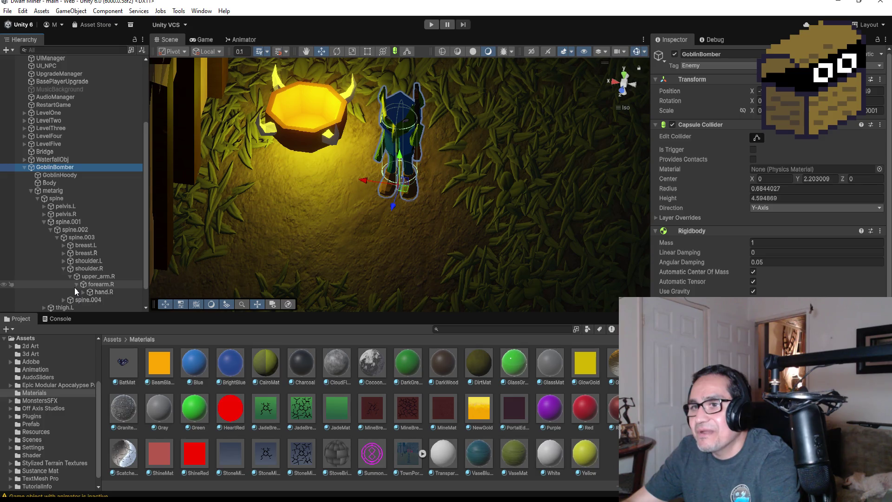
left_click(83, 293)
scroll(136, 295, "down", 3)
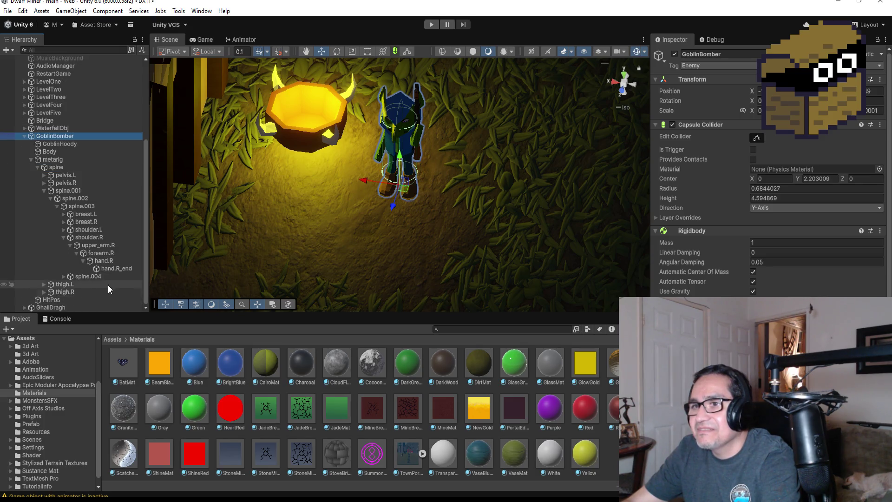
left_click(64, 237)
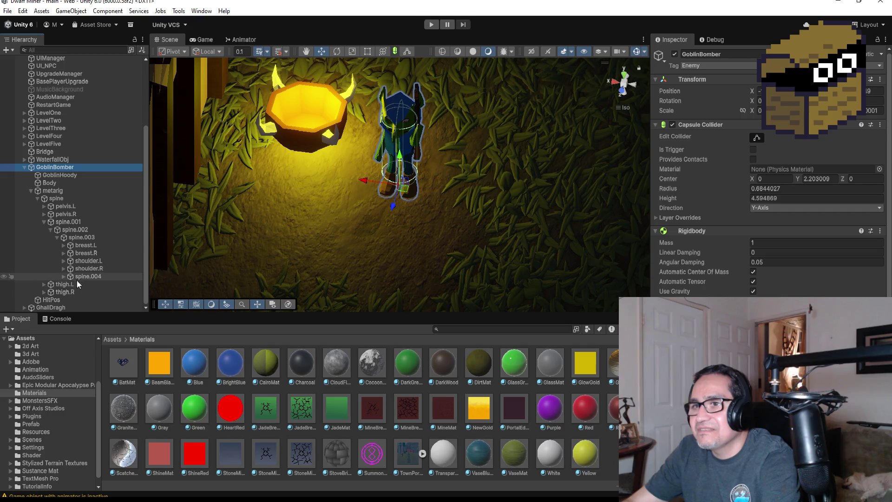
left_click(64, 269)
left_click(120, 301)
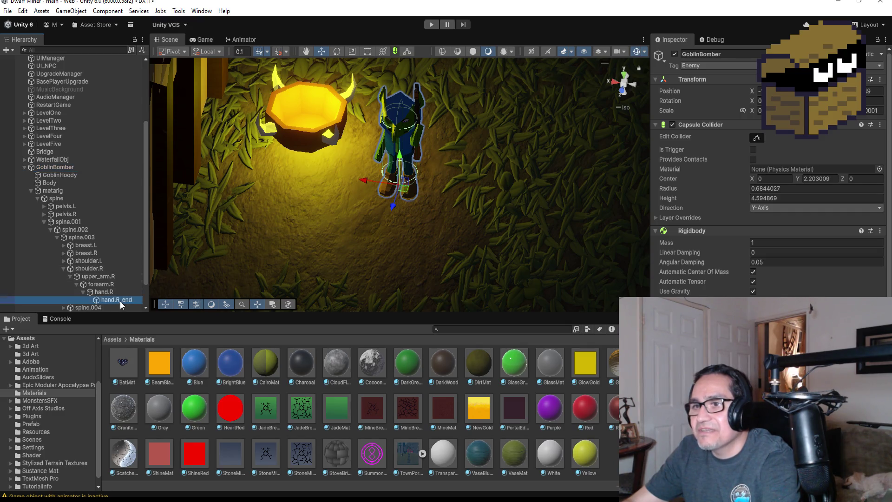
scroll(116, 290, "down", 3)
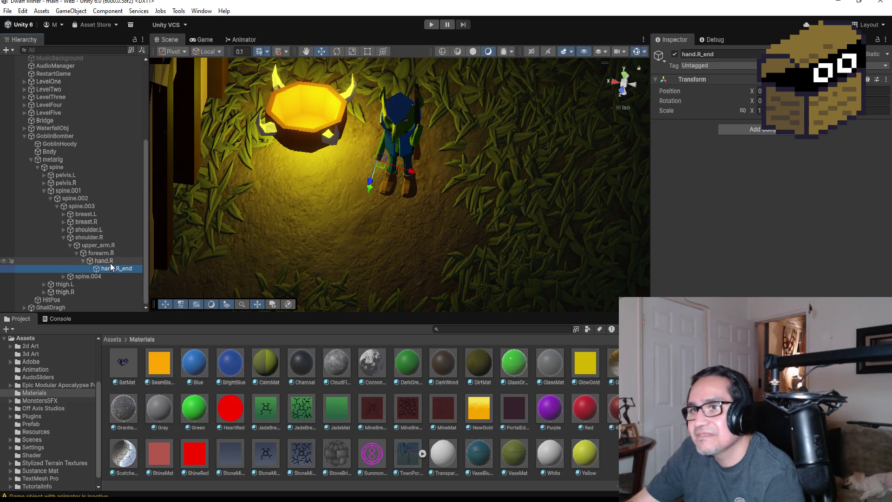
Step: Select the Shotgun in the goblin's left hand and delete it
left_click(417, 150)
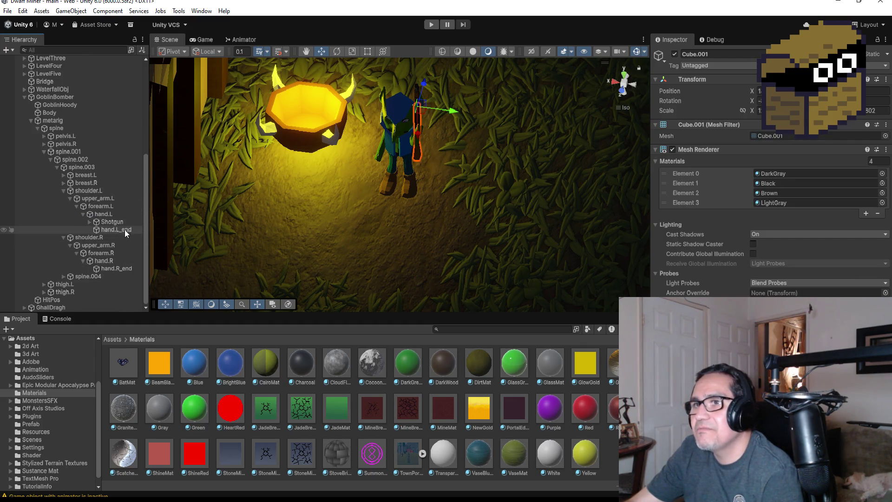
left_click(117, 221)
key("Delete")
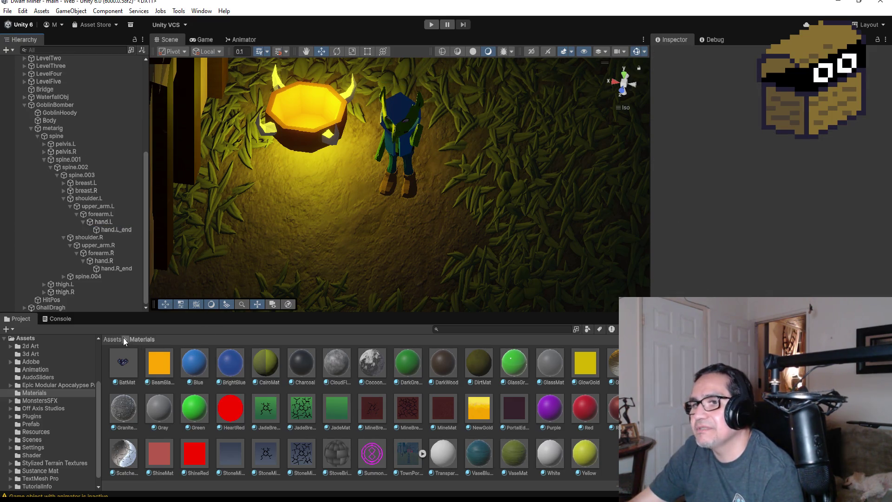
left_click(107, 341)
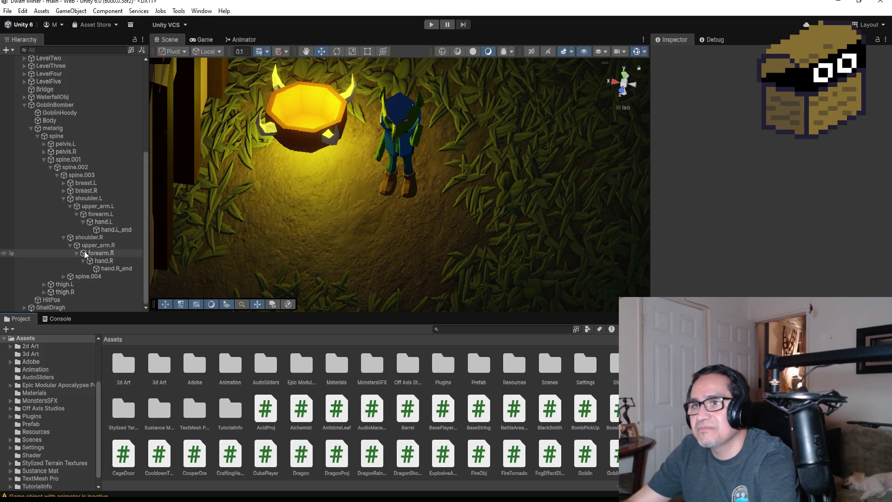
Step: Inspect the DarkBlue BombObj prefab in Assets > Prefab, then return to the Assets root
double_click(481, 369)
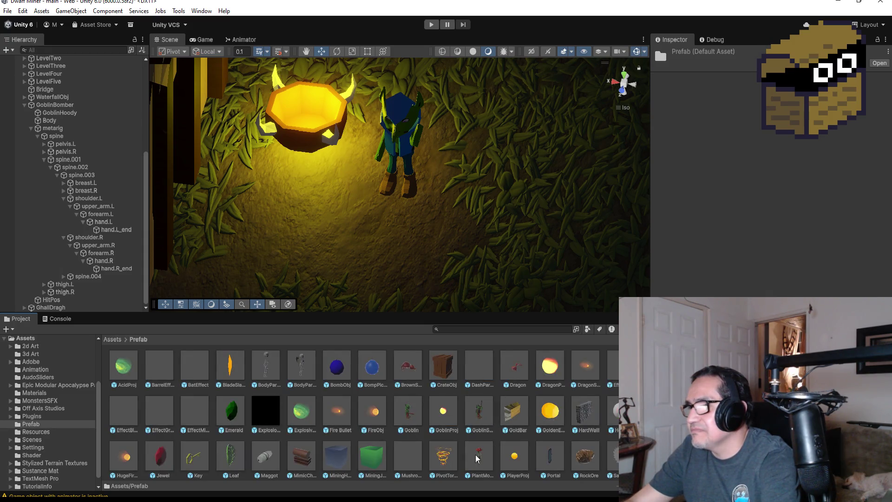
left_click(345, 369)
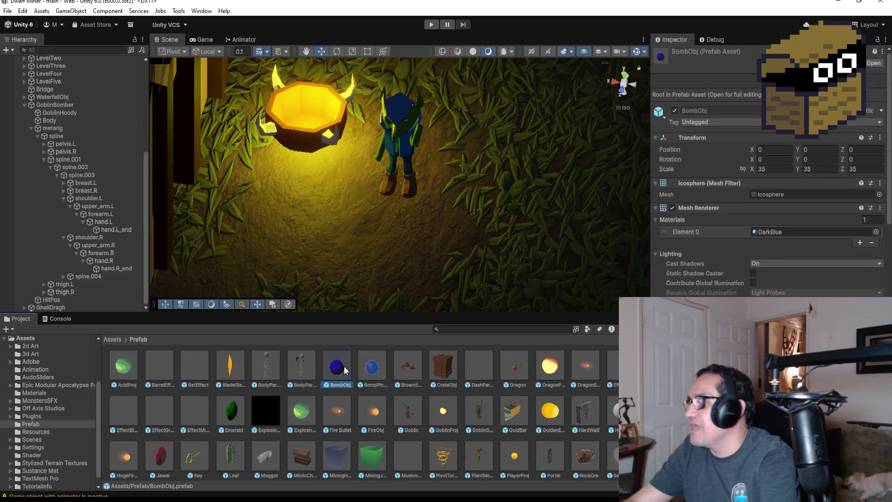
scroll(742, 272, "down", 15)
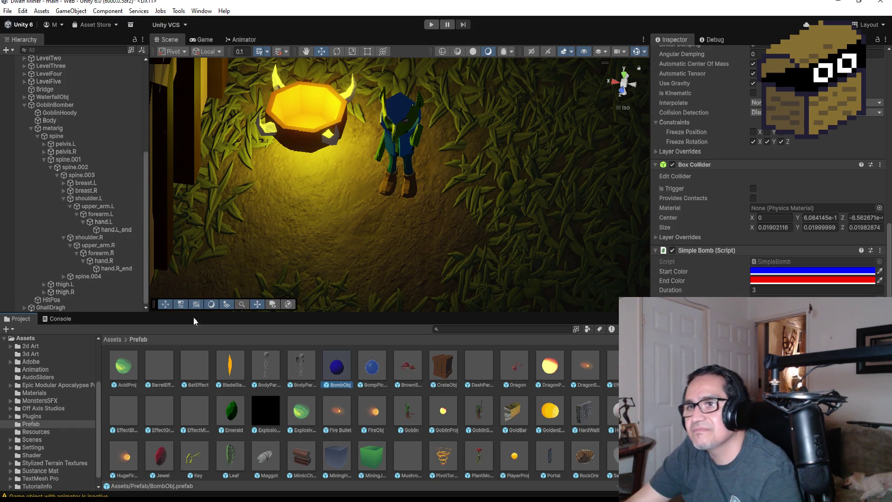
left_click(118, 339)
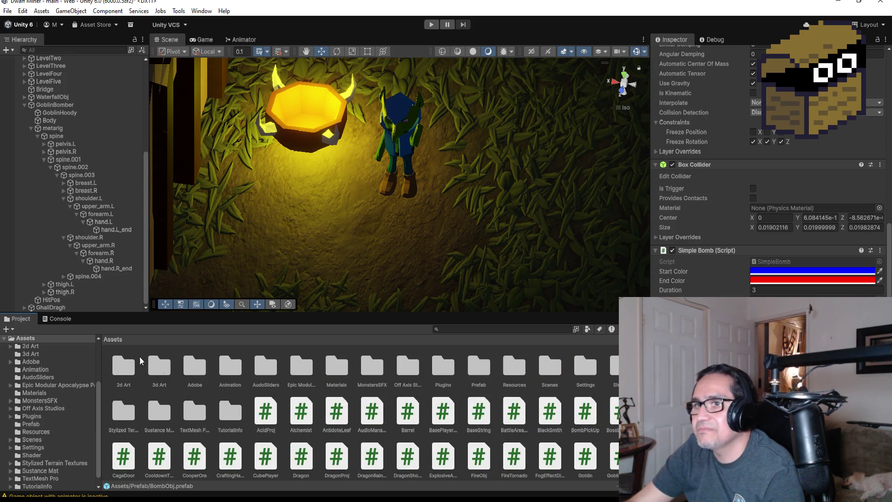
scroll(65, 166, "up", 5)
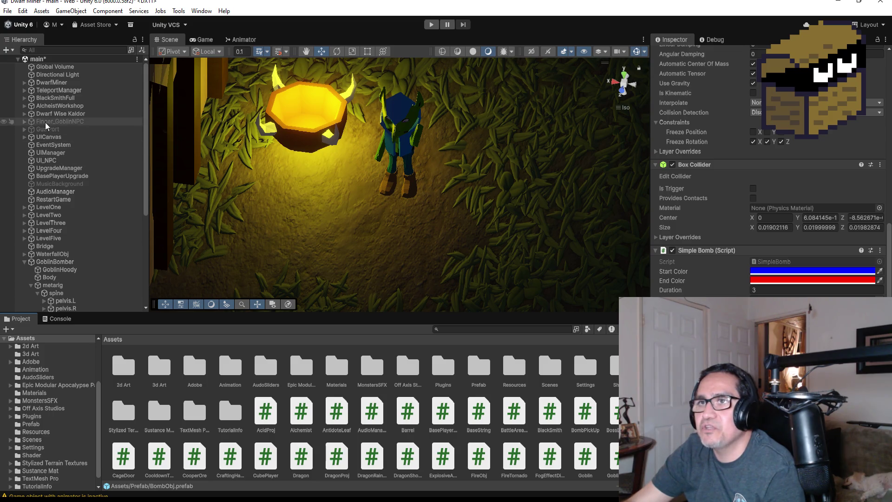
Step: Duplicate DwarfMiner's BombObj, activate BombObj (1), and move it to the root above GoblinBomber
left_click(25, 82)
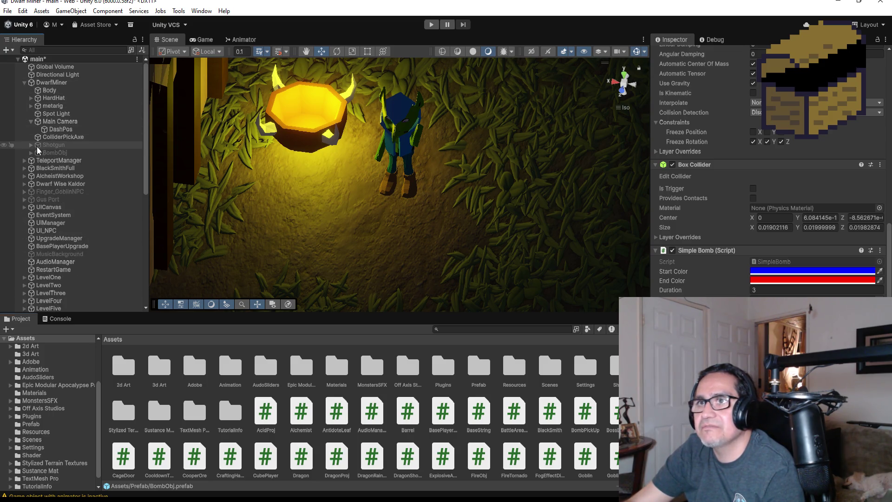
left_click(52, 152)
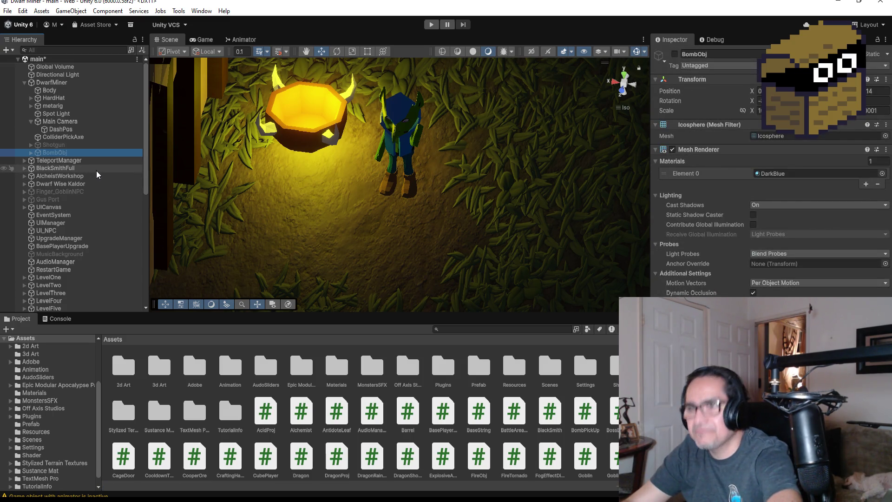
key("ctrl+d")
mouse_move(74, 162)
left_mouse_down()
mouse_move(88, 235)
mouse_move(80, 313)
mouse_move(89, 283)
mouse_move(106, 284)
left_mouse_up()
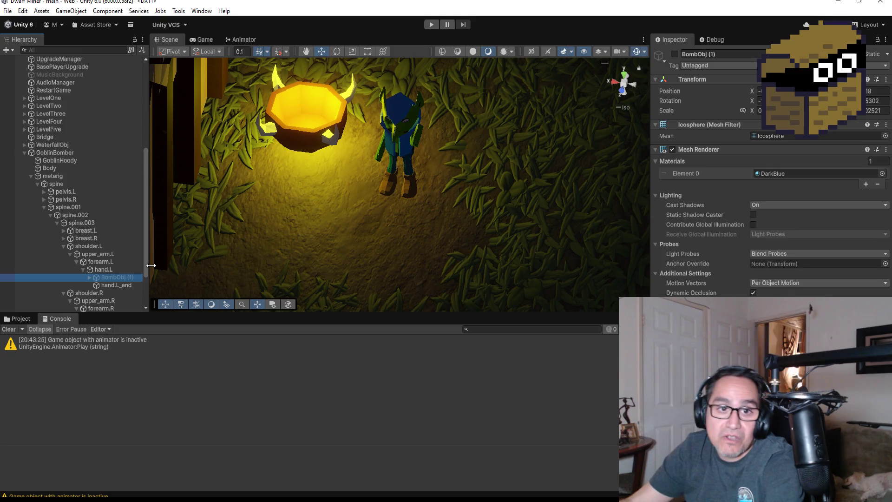
left_click(675, 54)
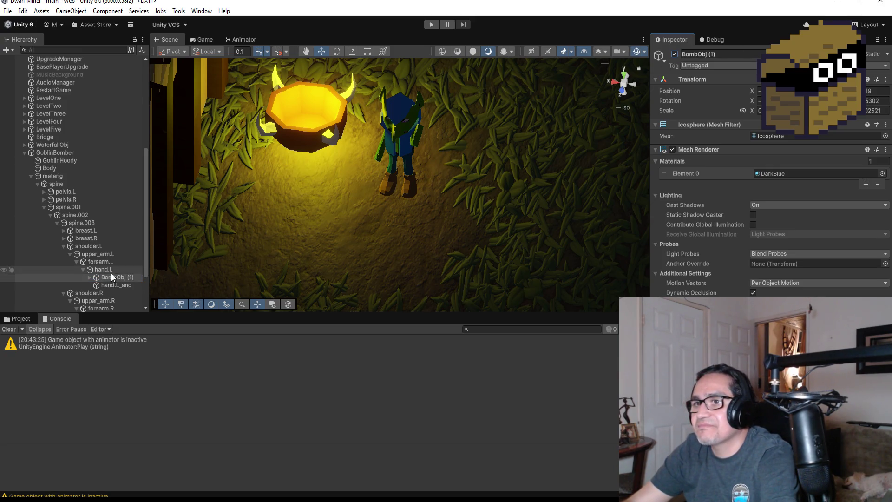
left_click_drag(110, 275, 54, 147)
left_click(52, 159)
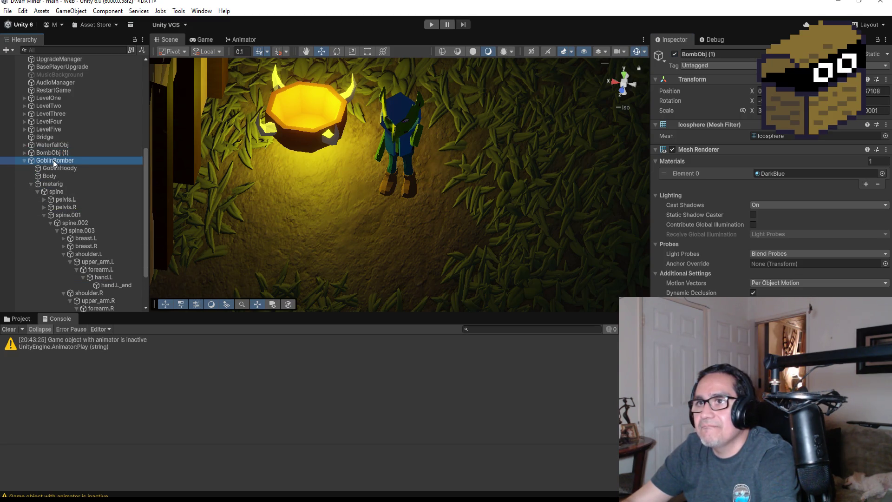
Step: Copy GoblinBomber's Transform position and paste it onto BombObj (1)
left_click(881, 79)
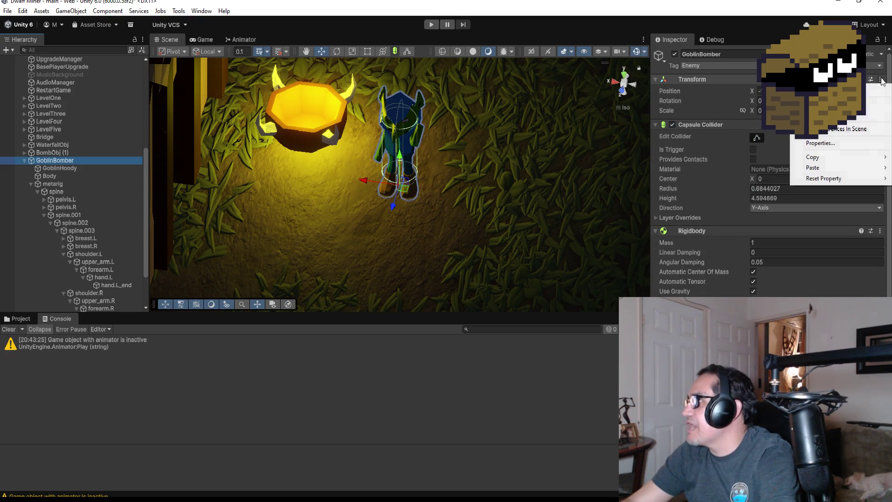
mouse_move(818, 157)
left_click(764, 158)
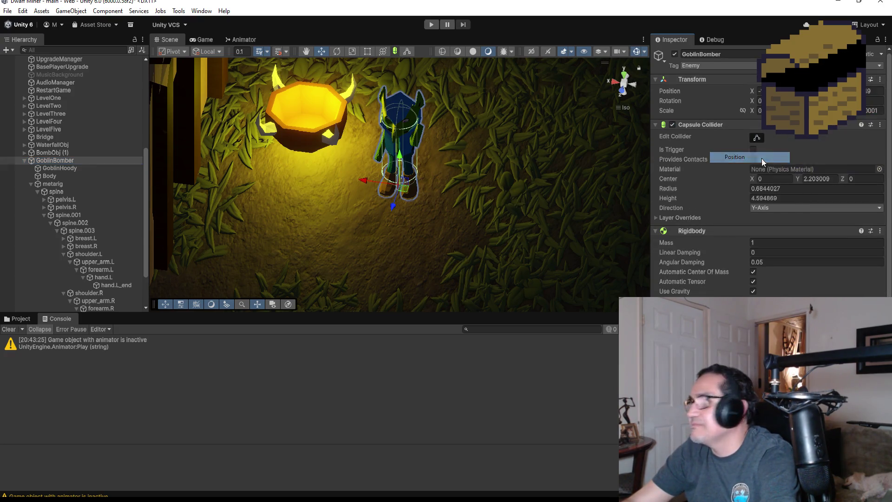
left_click(60, 152)
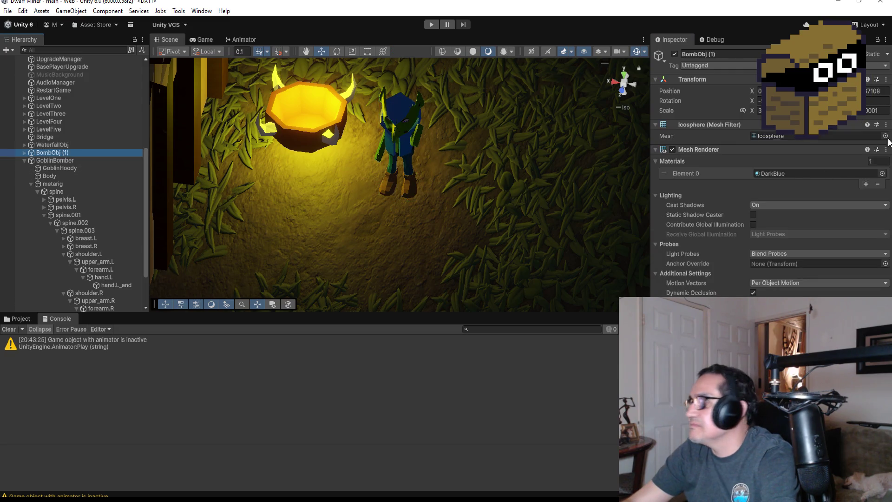
left_click(886, 82)
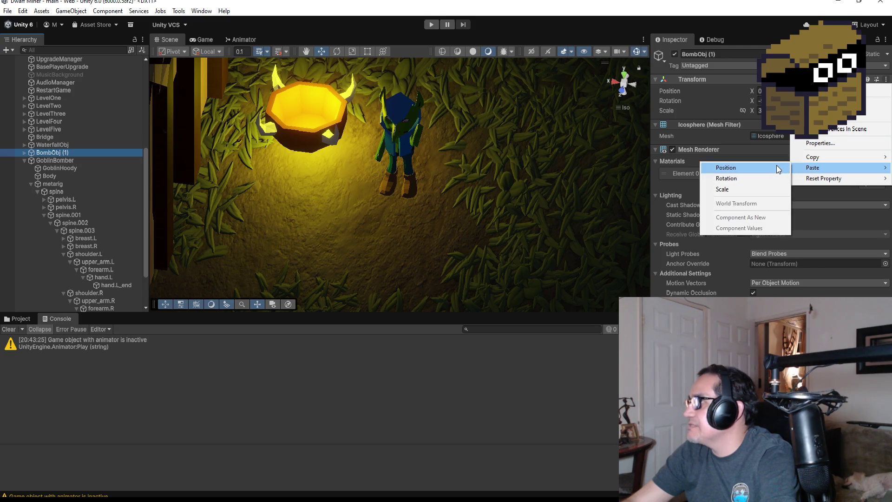
left_click(776, 167)
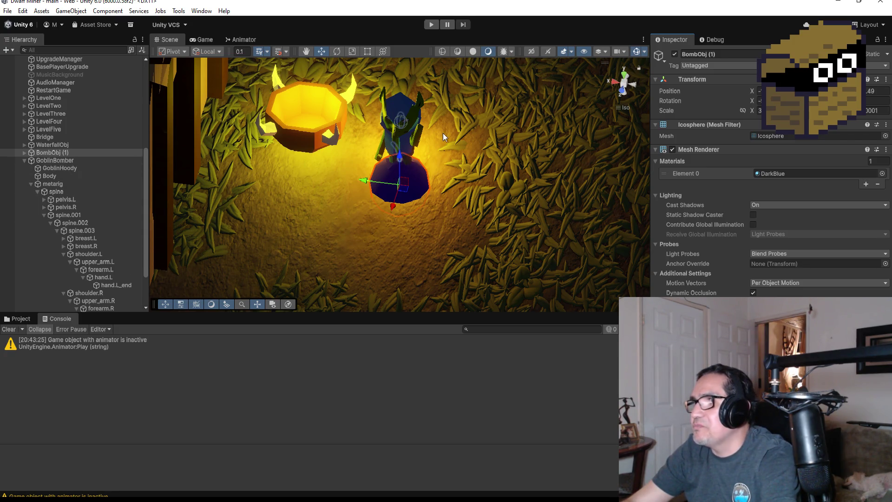
Step: Orbit the view and shift BombObj (1) slightly left beside the goblin
mouse_move(471, 118)
left_mouse_down()
mouse_move(282, 68)
mouse_move(388, 157)
mouse_move(398, 105)
left_mouse_up()
left_click_drag(363, 138, 337, 132)
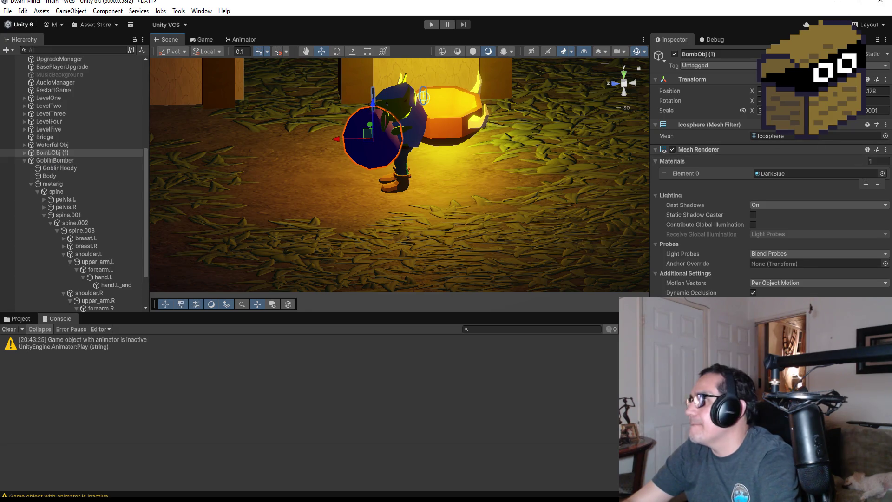
left_click(760, 110)
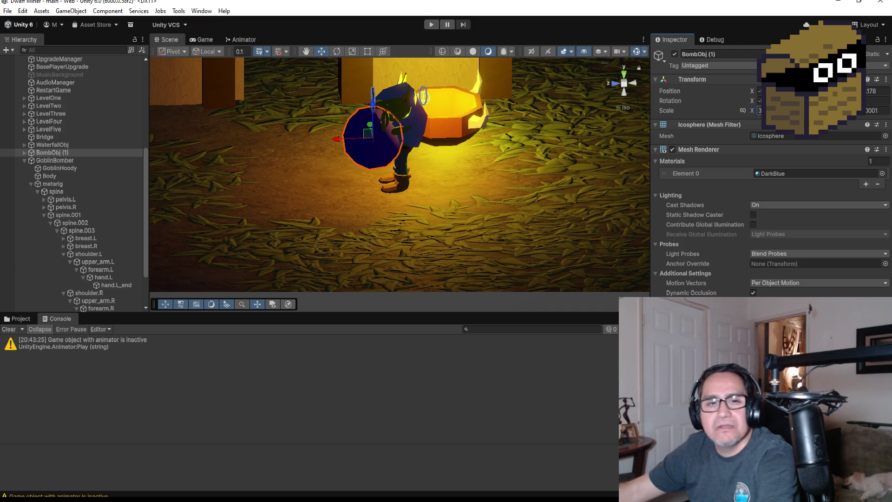
Step: Try BombObj (1) scale values of 0.21 on X and 1 on Z
type("0.2")
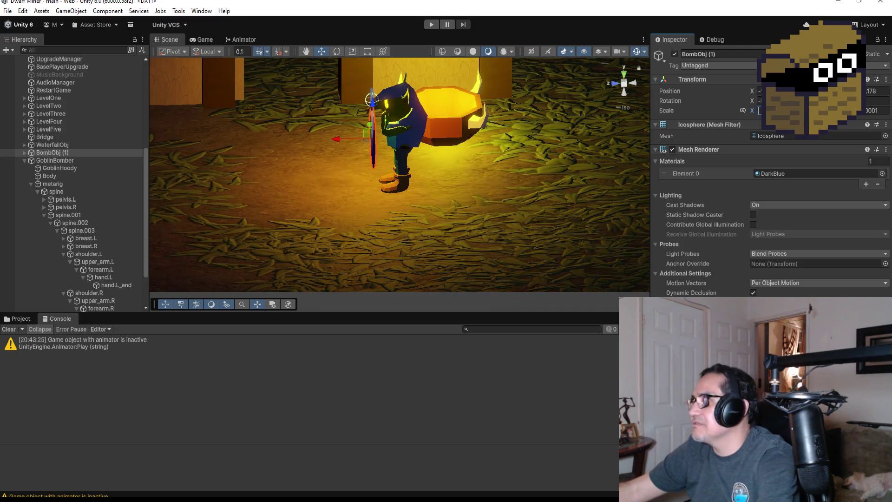
type("1")
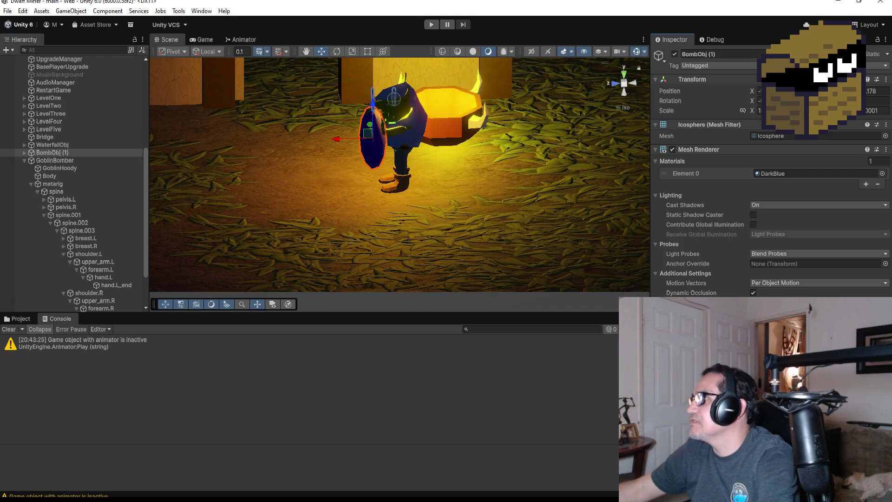
key("Return")
left_click(877, 110)
type("1")
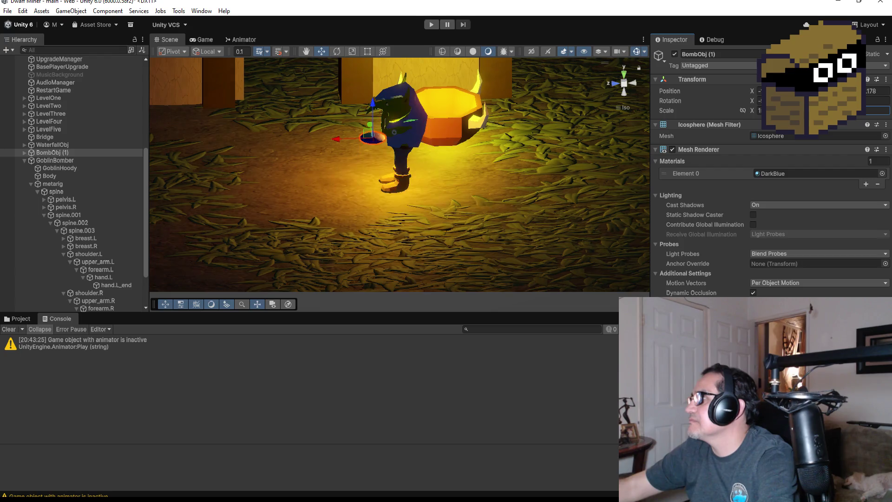
key("Return")
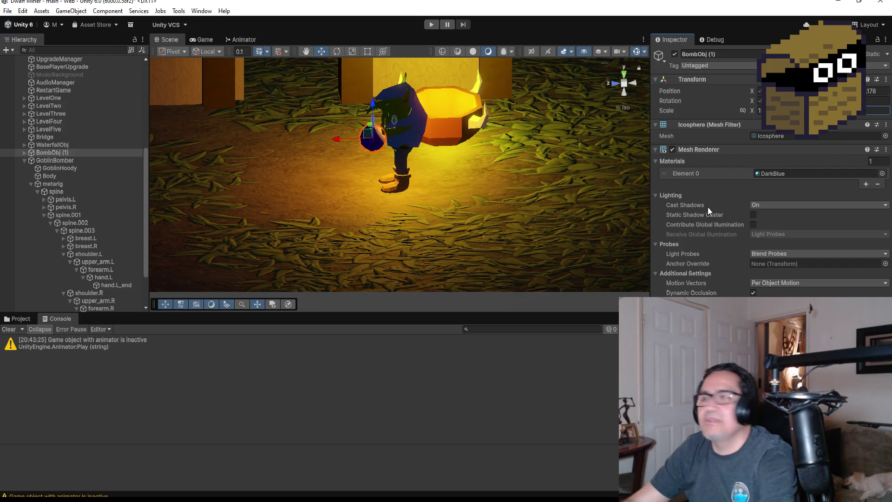
Step: Set BombObj (1) X and Y scale to 2, then orbit to check its placement
left_click(760, 111)
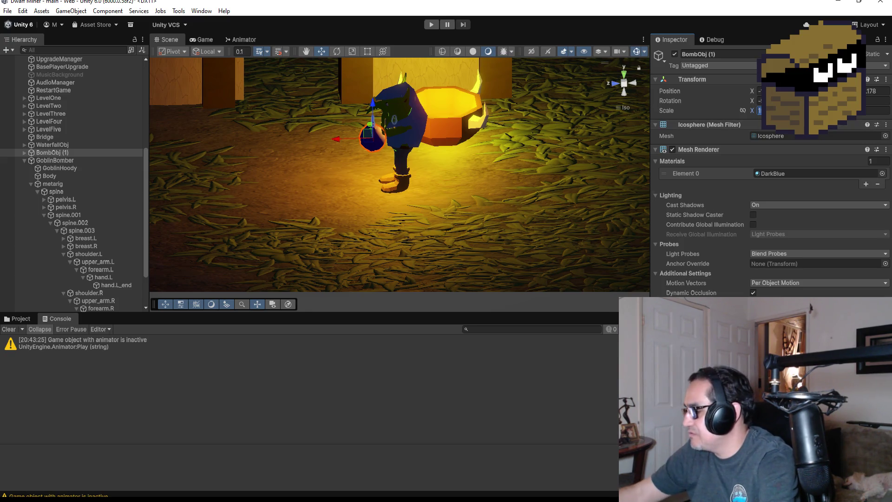
type("2")
key("Return")
key("Tab")
type("2")
key("Tab")
mouse_move(456, 154)
left_mouse_down()
mouse_move(541, 150)
mouse_move(378, 146)
mouse_move(422, 160)
left_mouse_up()
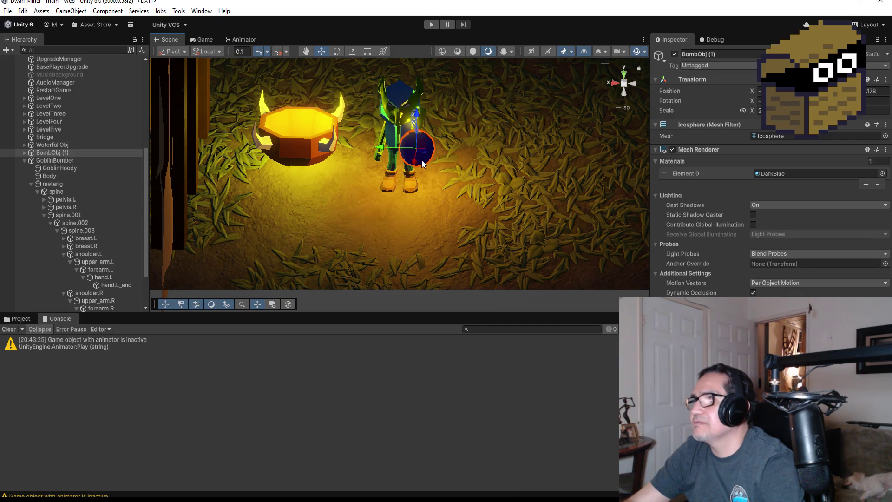
mouse_move(417, 125)
left_mouse_down()
mouse_move(458, 119)
mouse_move(282, 114)
mouse_move(370, 124)
mouse_move(286, 130)
mouse_move(302, 133)
left_mouse_up()
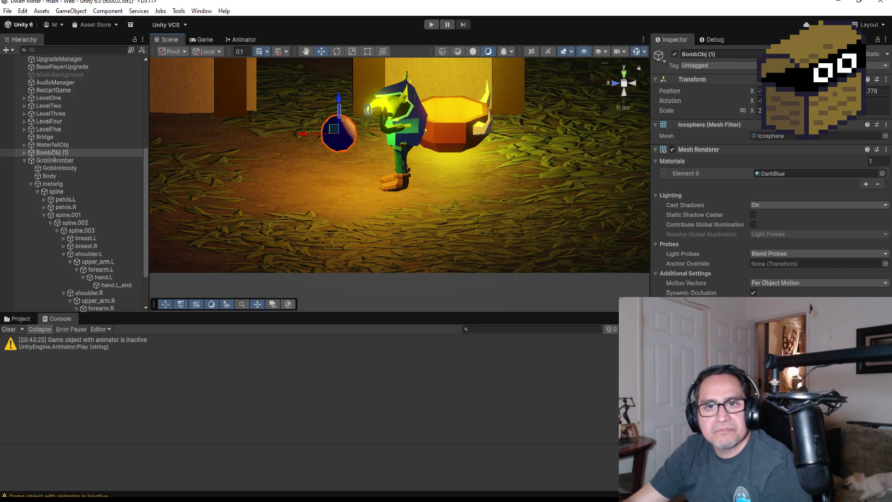
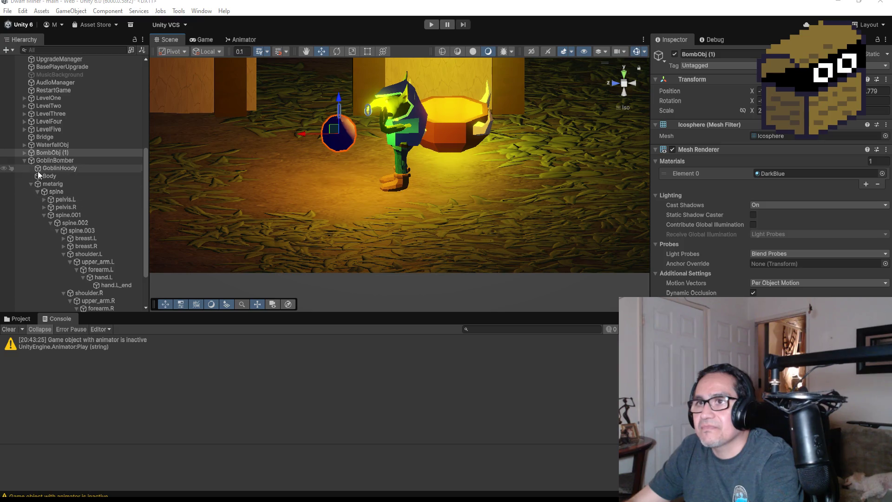
Step: Expand BombObj (1) and delete its LighterForBomb child
left_click(24, 152)
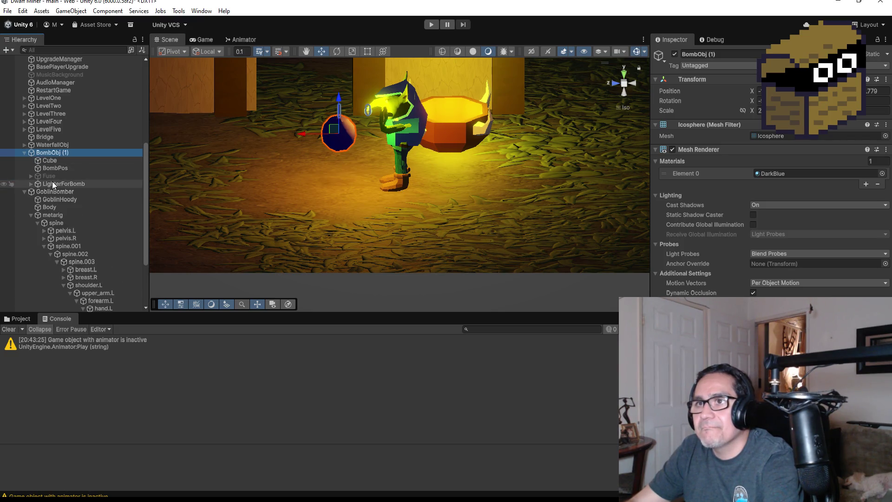
left_click(52, 176)
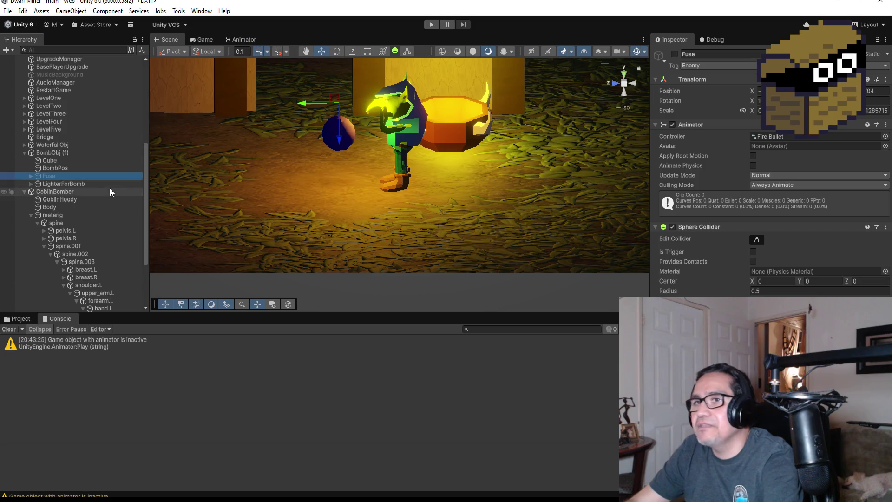
left_click(77, 183)
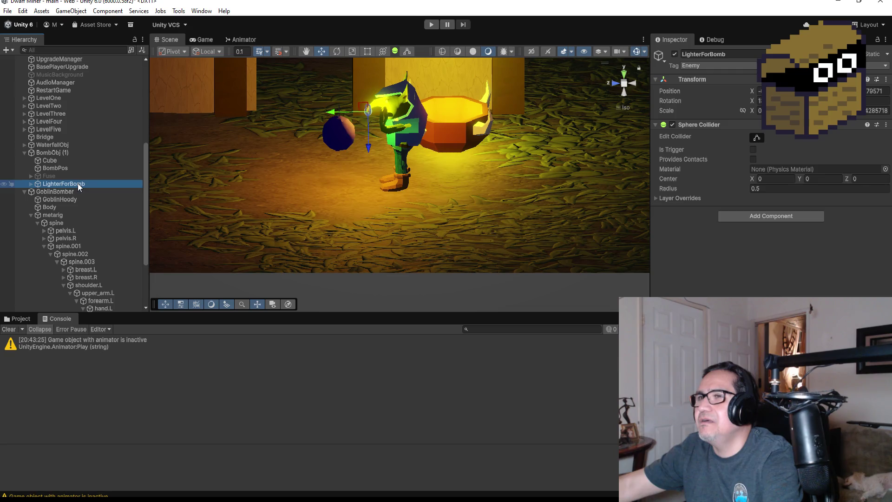
key("Delete")
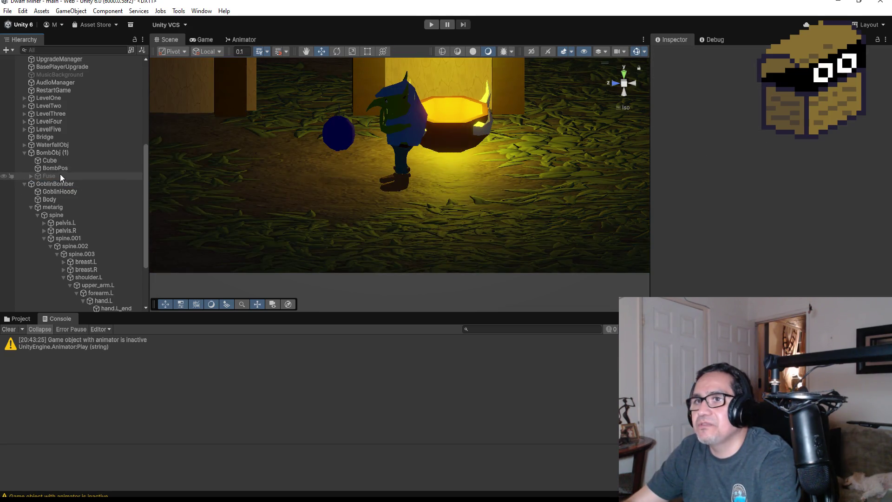
Step: Toggle the Fuse object's active checkbox off and back on so it ends active
left_click(59, 175)
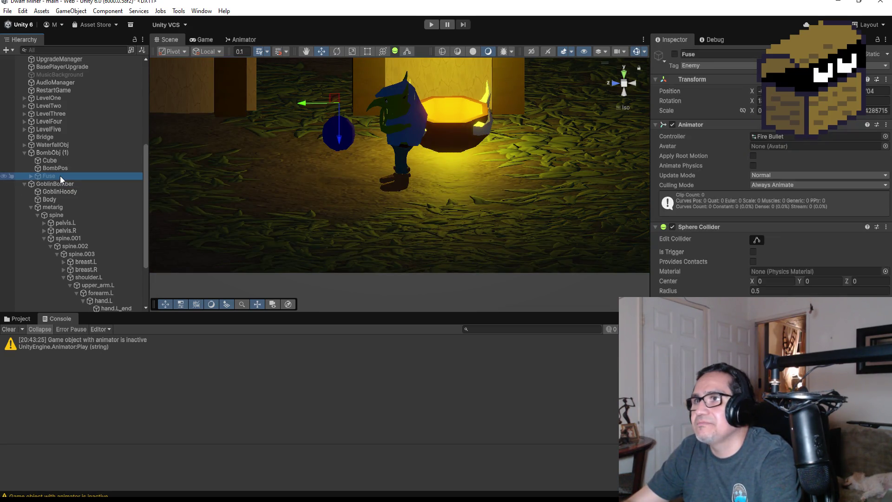
left_click(674, 54)
mouse_move(406, 131)
left_mouse_down()
mouse_move(471, 138)
mouse_move(458, 140)
left_mouse_up()
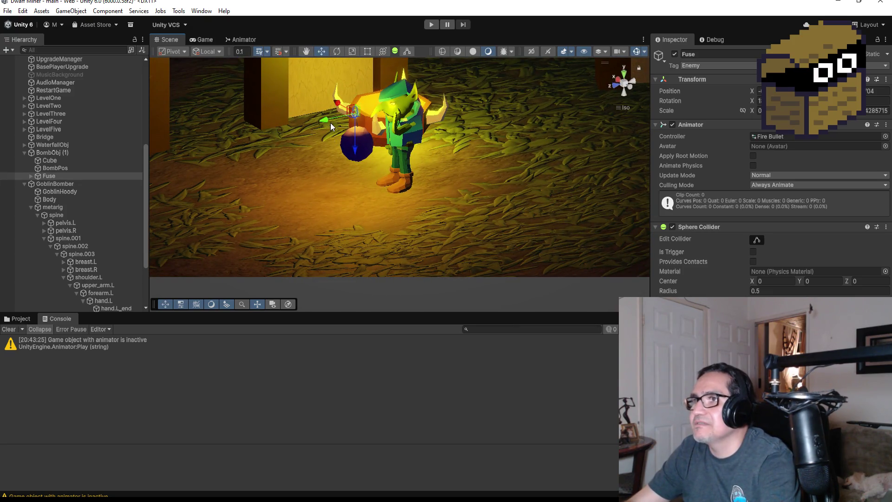
left_click(675, 55)
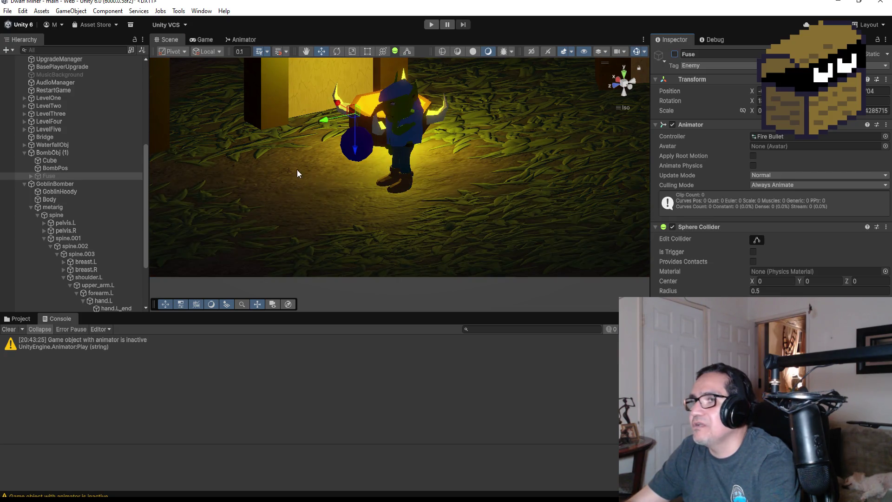
left_click(675, 55)
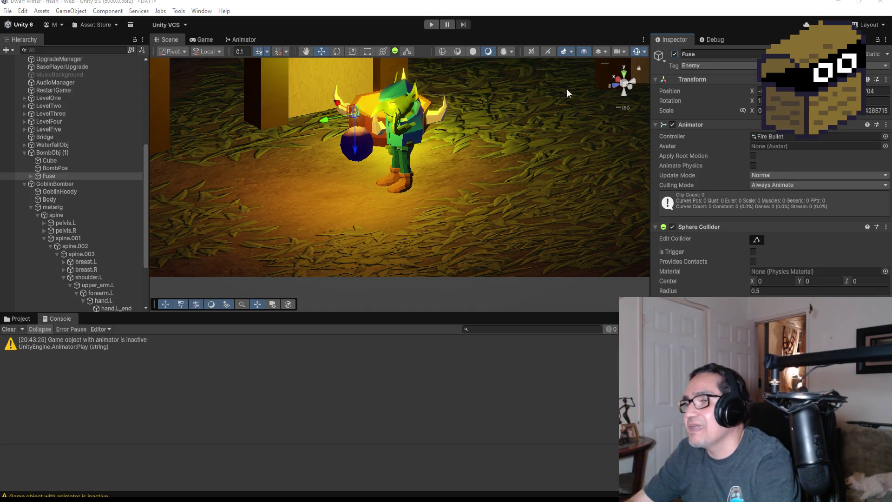
Step: Snap the Scene view gizmo to the Left view of the GoblinBomber and bomb
left_click(630, 84)
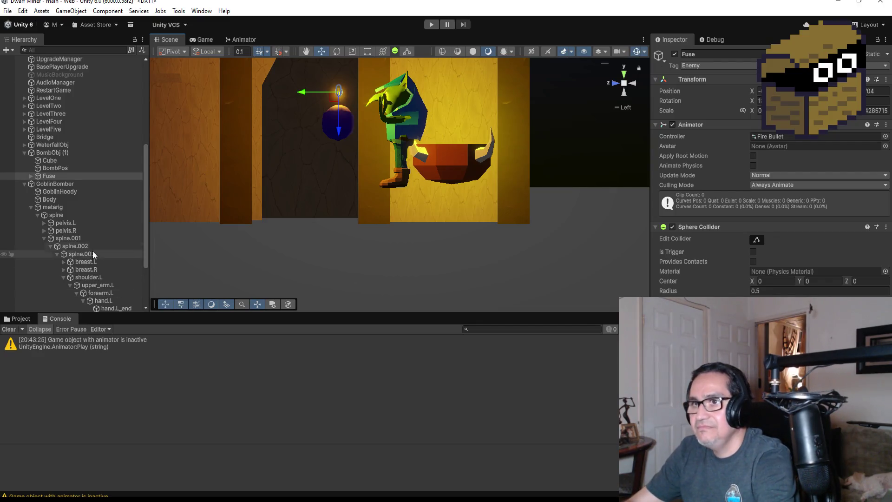
Step: Rotate the upper_arm.L bone into a new pose with the Rotate tool
scroll(89, 205, "down", 3)
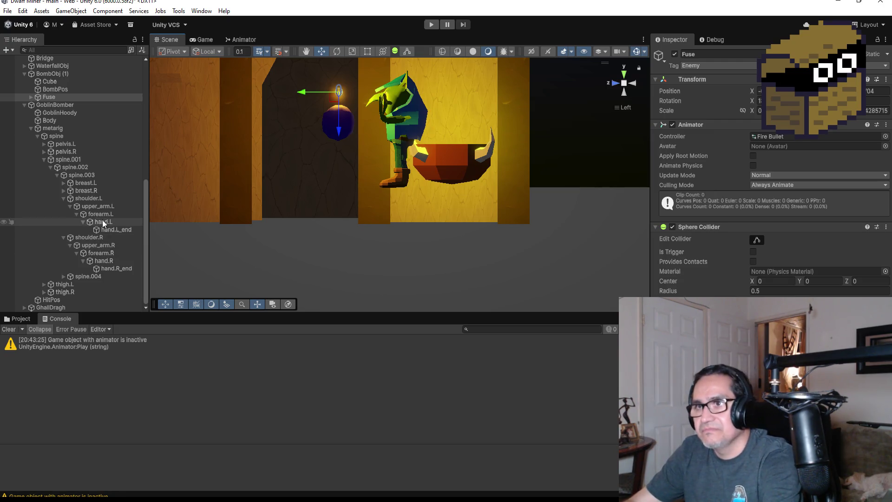
left_click(89, 206)
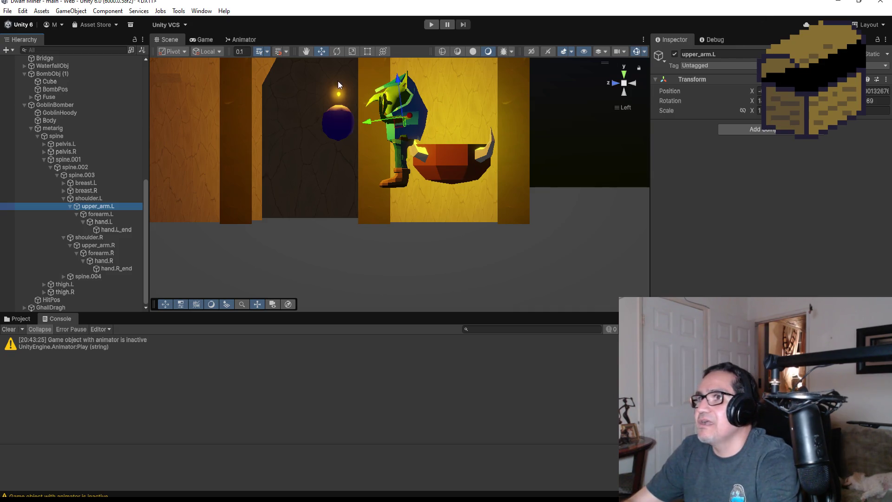
left_click(337, 51)
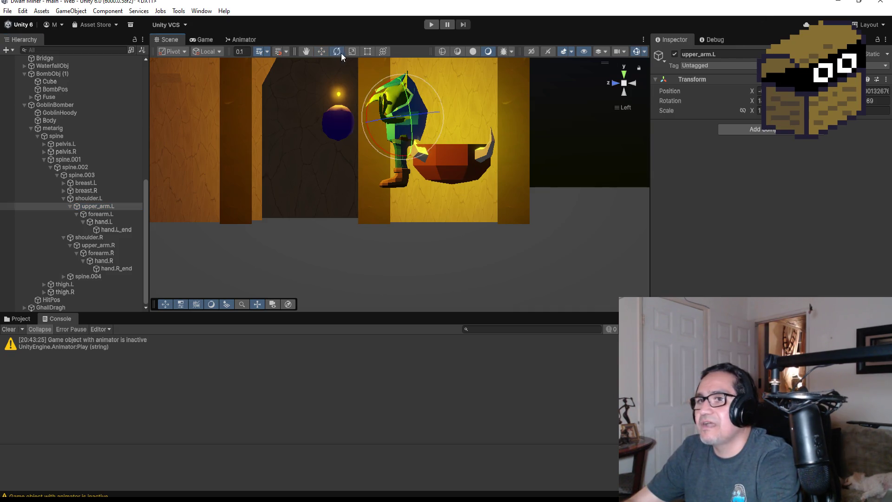
mouse_move(428, 82)
left_mouse_down()
mouse_move(389, 47)
mouse_move(342, 34)
left_mouse_up()
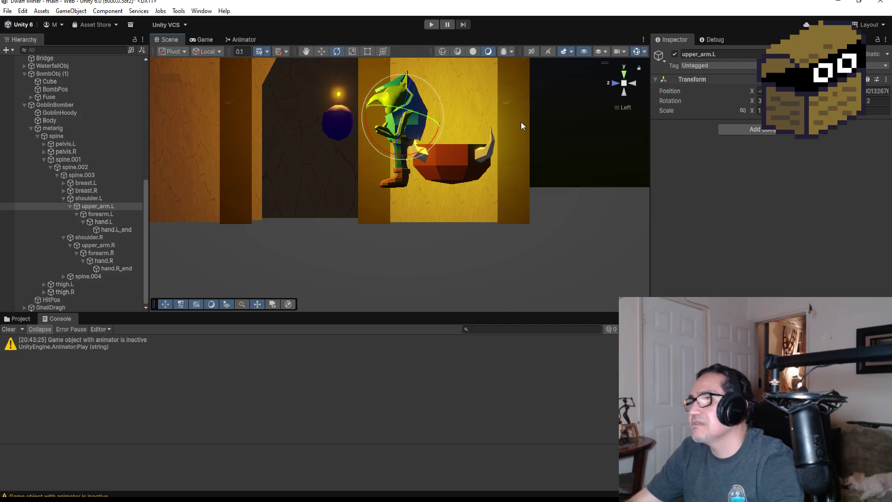
left_click_drag(495, 126, 458, 135)
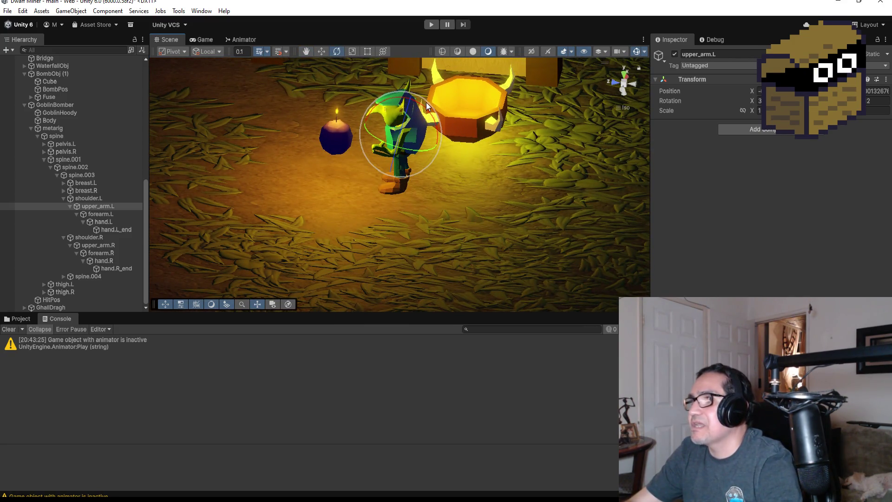
mouse_move(429, 101)
left_mouse_down()
mouse_move(407, 94)
mouse_move(451, 133)
left_mouse_up()
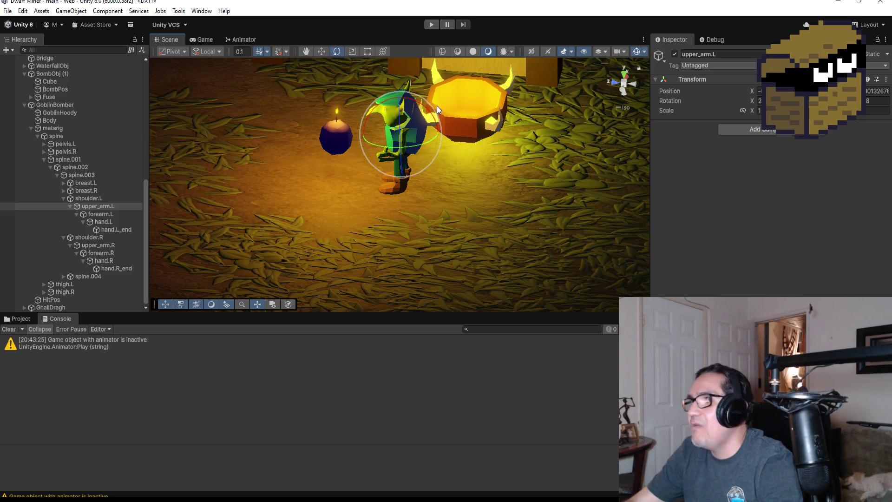
Step: Bend forearm.L, then rotate upper_arm.L further
left_click(99, 213)
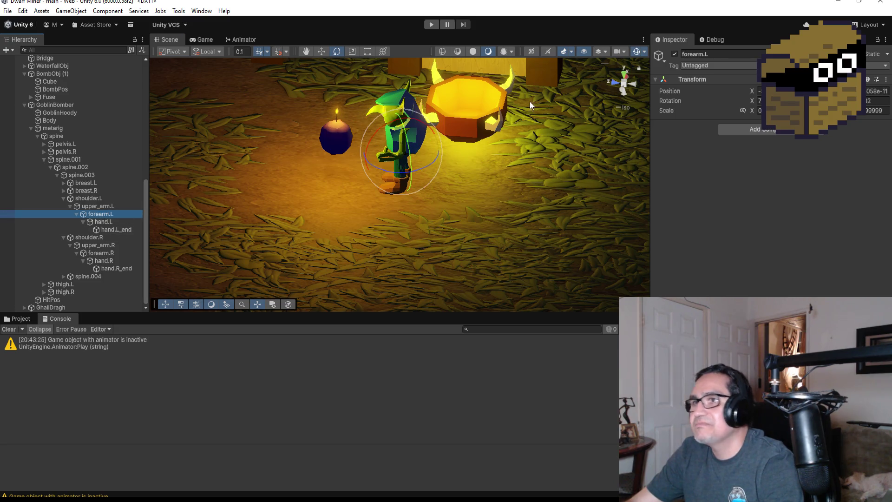
mouse_move(424, 120)
left_mouse_down()
mouse_move(349, 79)
mouse_move(312, 74)
mouse_move(323, 82)
left_mouse_up()
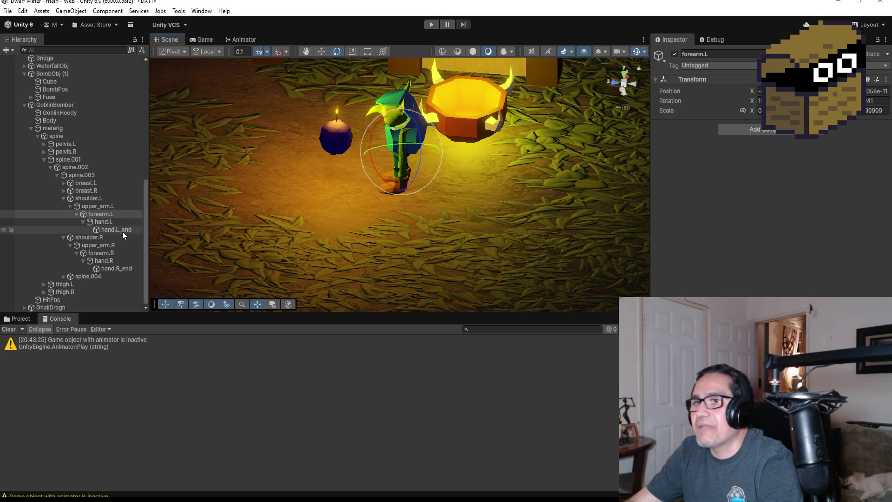
left_click(107, 206)
mouse_move(418, 100)
left_mouse_down()
mouse_move(472, 113)
mouse_move(520, 152)
mouse_move(509, 122)
mouse_move(484, 169)
left_mouse_up()
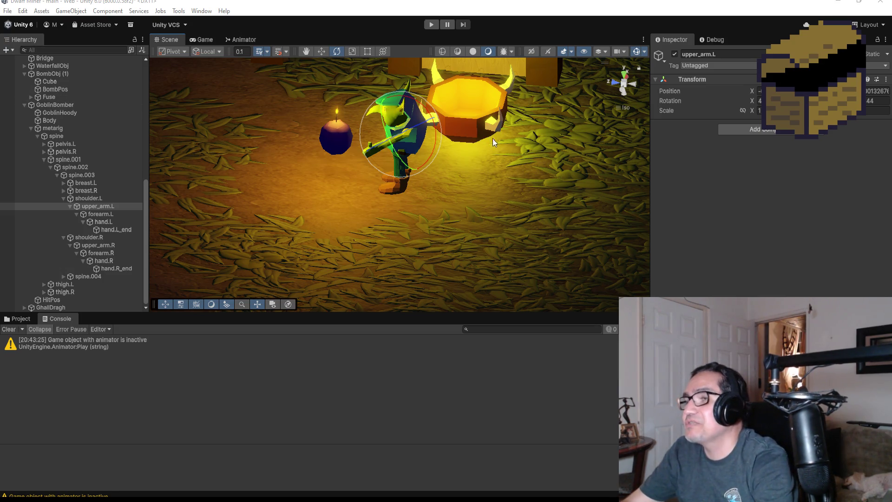
Step: From the top view, swing the upper arm and bend forearm.L forward toward the bomb
left_click(622, 75)
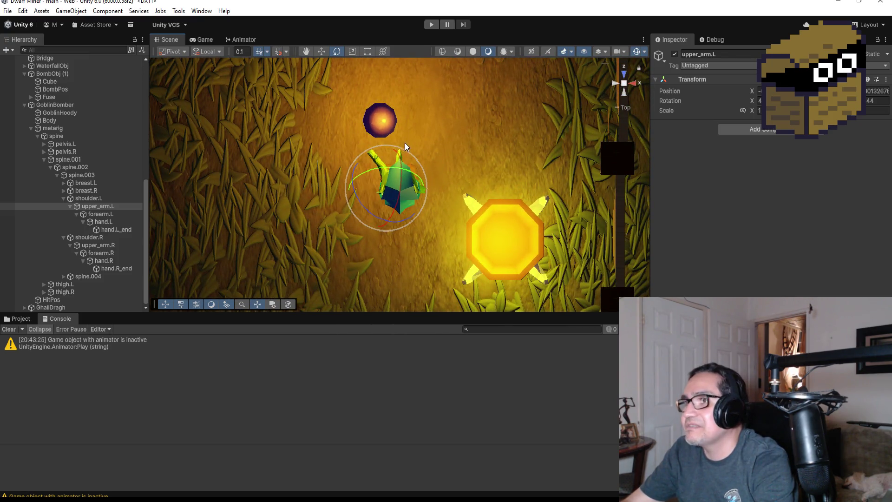
mouse_move(388, 145)
left_mouse_down()
mouse_move(418, 141)
mouse_move(384, 133)
left_mouse_up()
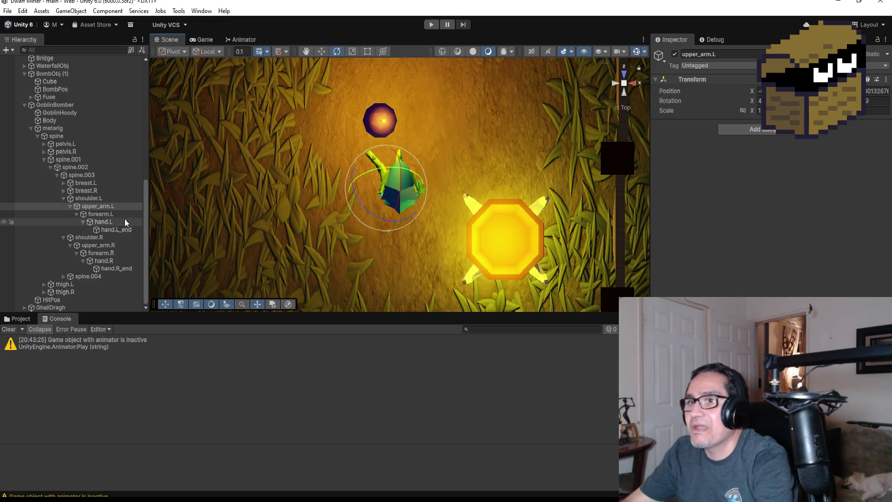
left_click(104, 214)
left_click_drag(395, 130, 437, 136)
mouse_move(460, 211)
left_mouse_down()
mouse_move(485, 150)
mouse_move(469, 156)
left_mouse_up()
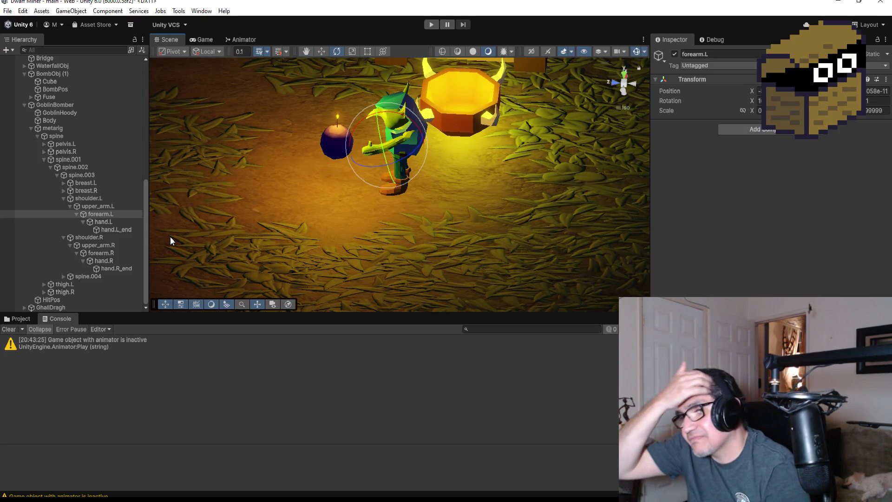
mouse_move(389, 121)
left_mouse_down()
mouse_move(386, 185)
mouse_move(400, 216)
mouse_move(408, 211)
left_mouse_up()
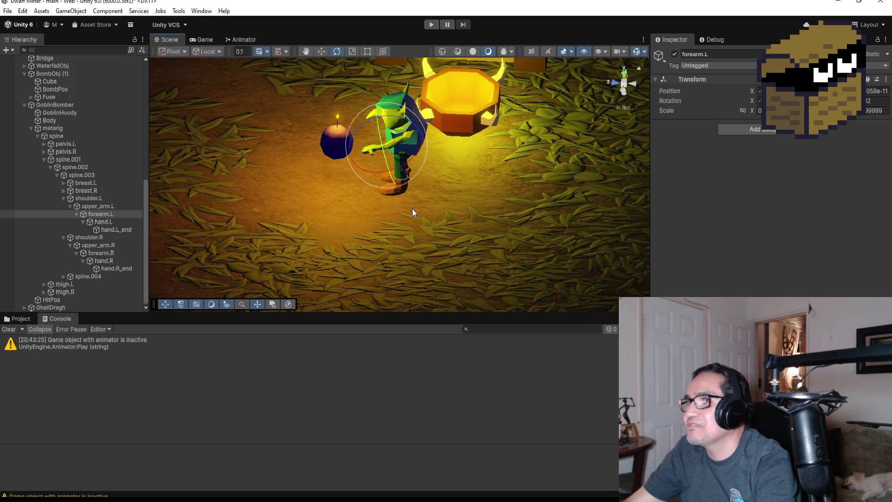
mouse_move(459, 144)
left_mouse_down()
mouse_move(606, 151)
mouse_move(654, 140)
mouse_move(425, 180)
mouse_move(444, 163)
mouse_move(418, 177)
mouse_move(342, 187)
left_mouse_up()
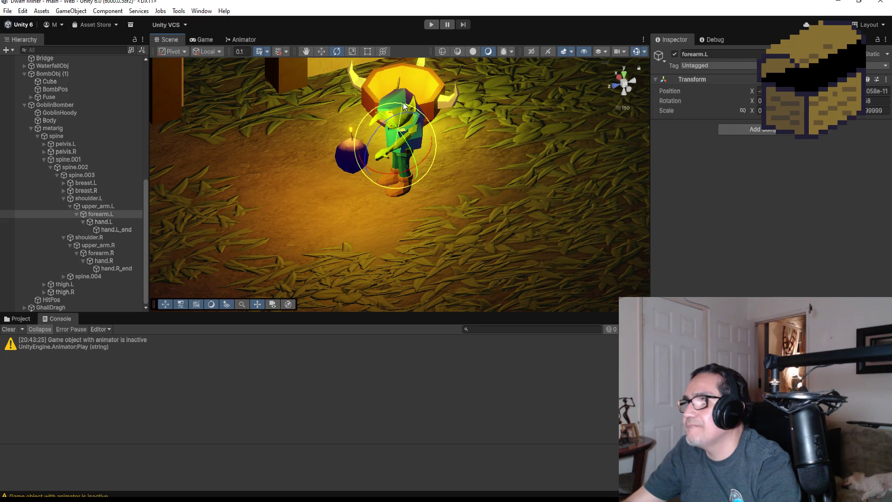
left_click_drag(402, 105, 392, 107)
Step: Fine-tune the upper_arm.L rotation, then select the GoblinHoody object
left_click(107, 223)
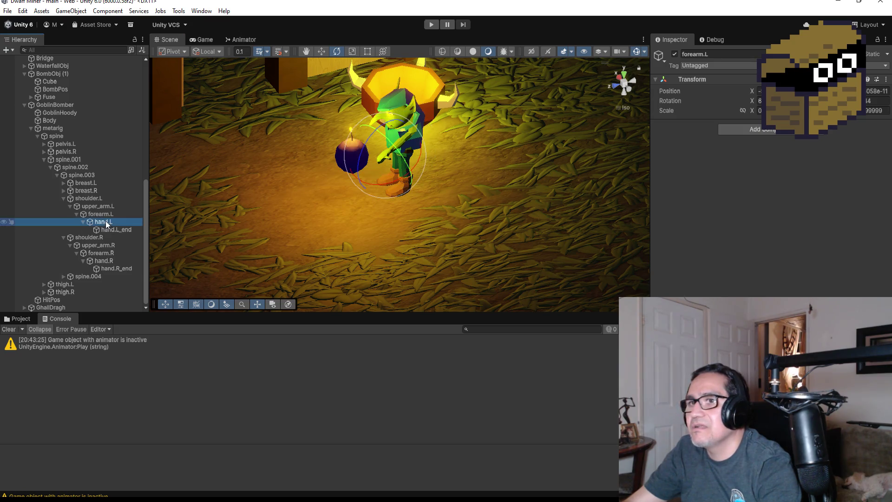
left_click(98, 206)
left_click_drag(430, 106, 418, 106)
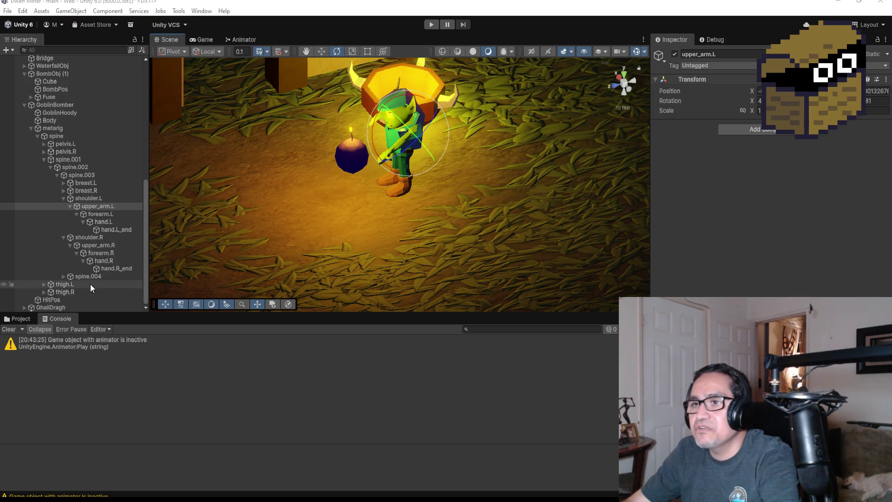
left_click(63, 112)
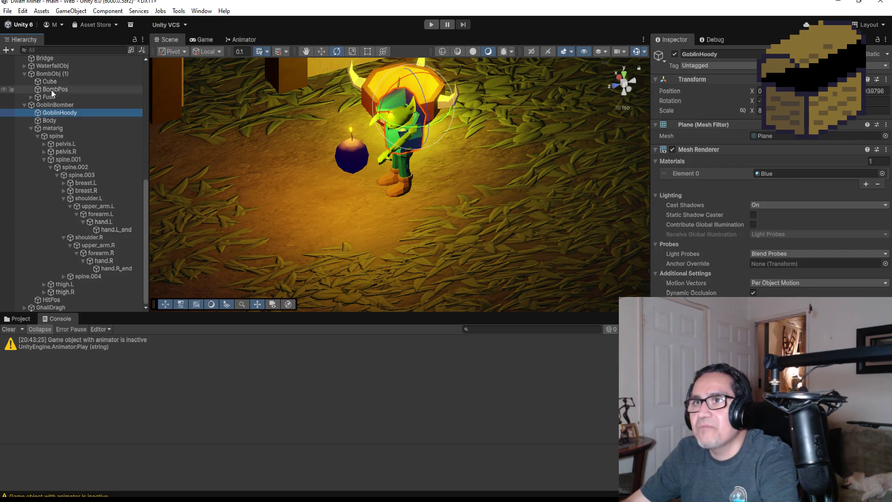
Step: Move the bomb along X so it sits right against the goblin
left_click(40, 74)
left_click(24, 74)
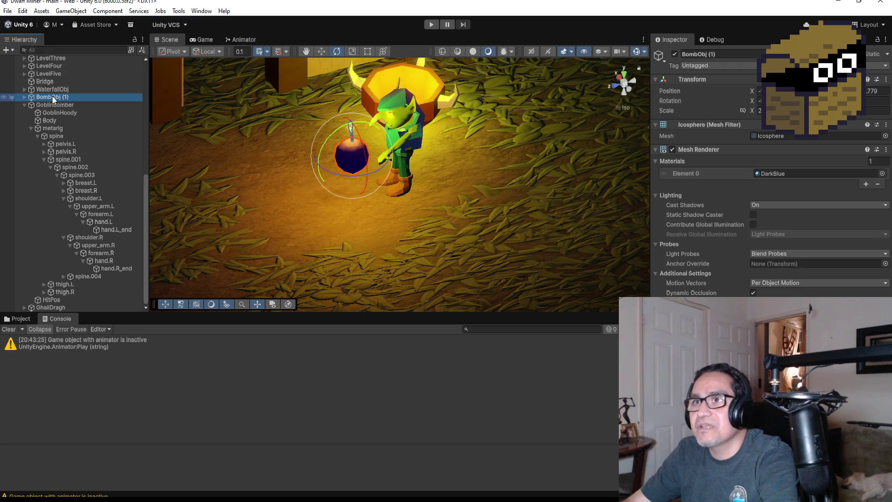
left_click(321, 51)
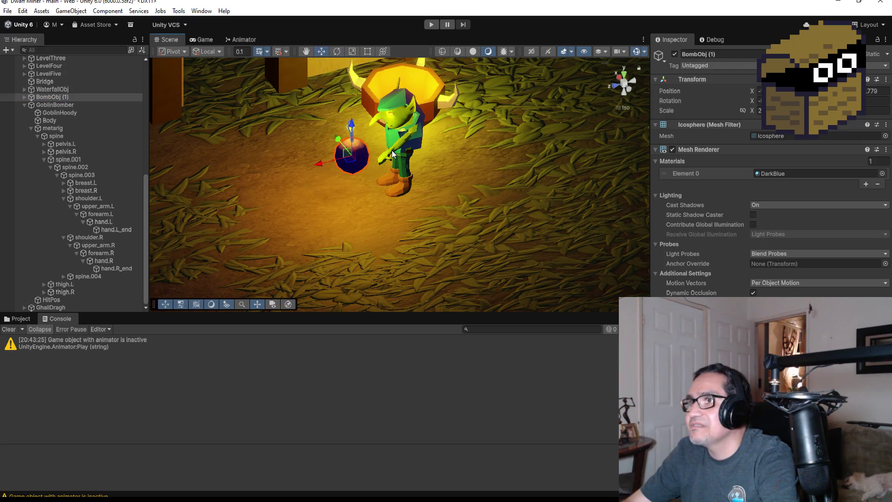
mouse_move(311, 164)
left_mouse_down()
mouse_move(542, 127)
mouse_move(452, 106)
mouse_move(480, 110)
left_mouse_up()
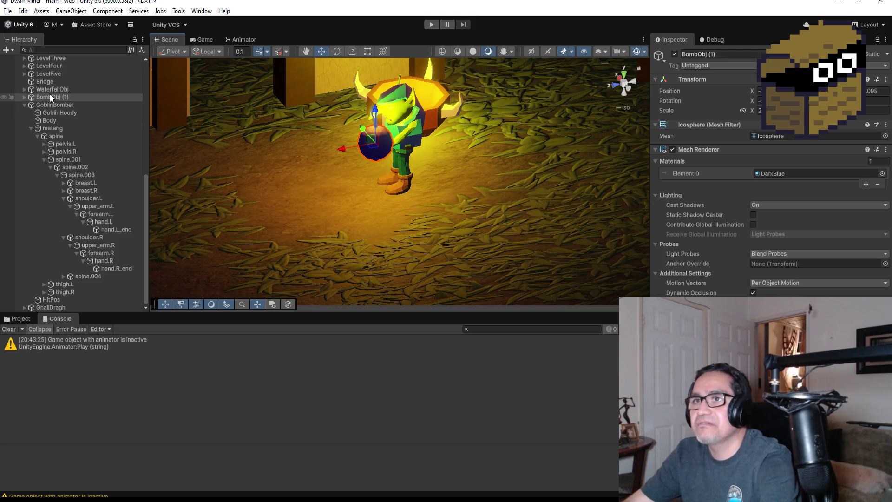
Step: Parent BombObj (1) to hand.L and collapse the metarig and GoblinBomber hierarchies
mouse_move(50, 102)
left_mouse_down()
mouse_move(116, 238)
mouse_move(116, 230)
left_mouse_up()
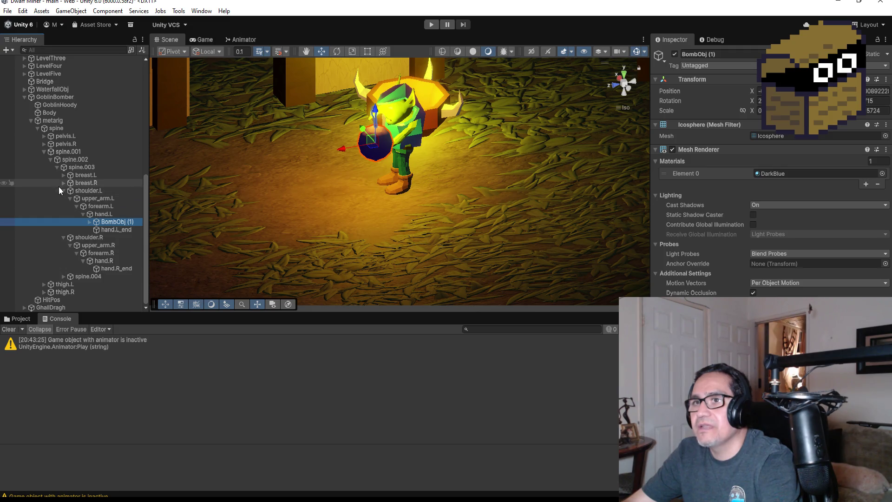
left_click(30, 120)
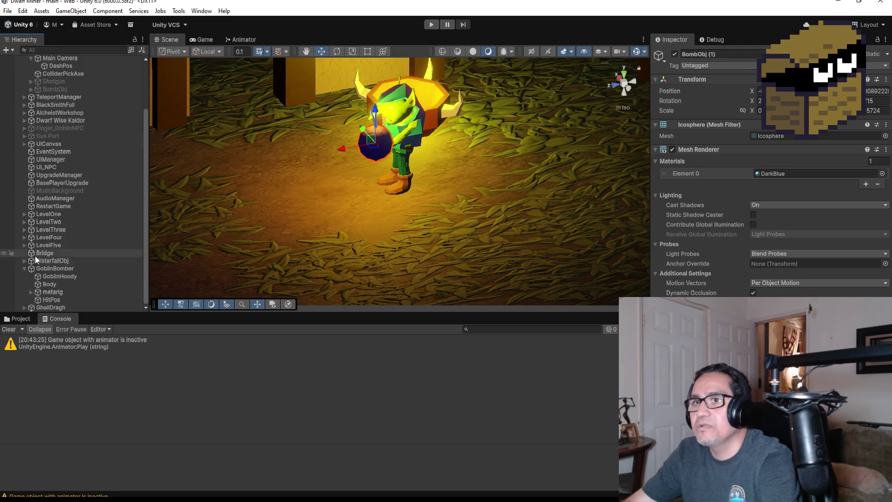
left_click(24, 269)
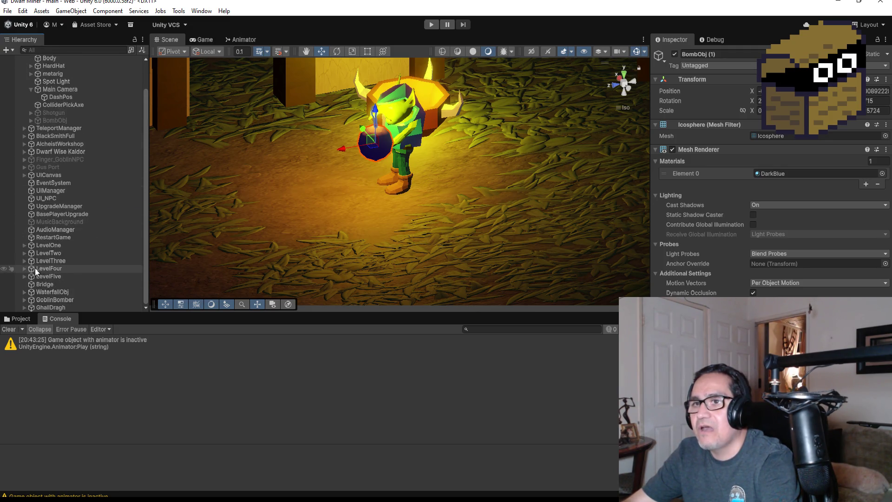
left_click(68, 299)
scroll(494, 177, "down", 5)
mouse_move(516, 133)
left_mouse_down()
mouse_move(632, 176)
mouse_move(601, 144)
mouse_move(487, 154)
mouse_move(530, 203)
mouse_move(555, 193)
mouse_move(534, 171)
left_mouse_up()
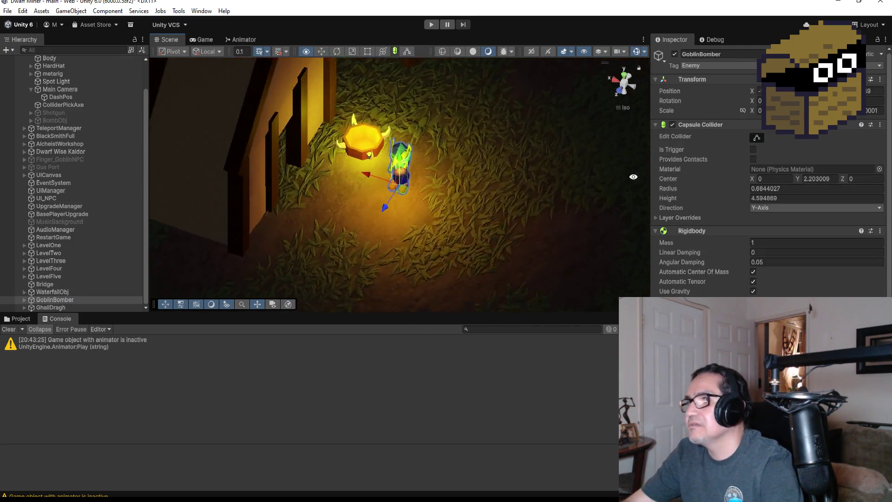
scroll(534, 176, "down", 2)
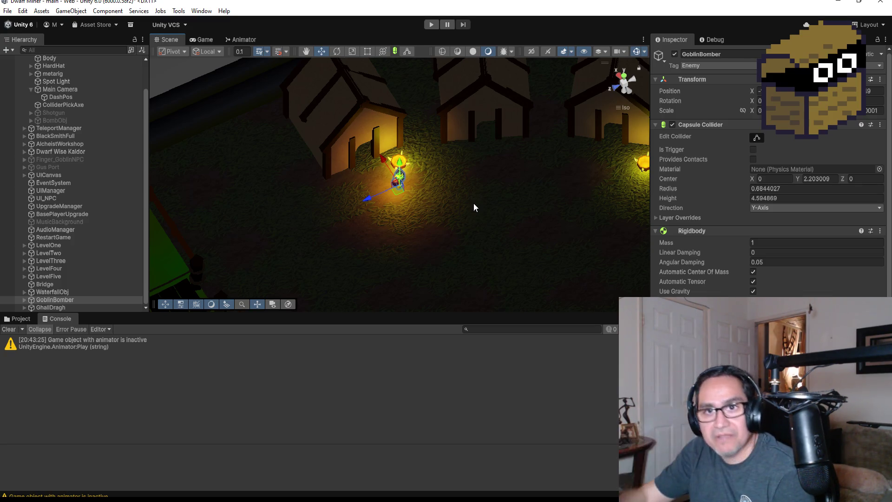
Step: Check the Inspector components, then frame the GoblinBomber holding its bomb in the Scene view
scroll(445, 157, "up", 4)
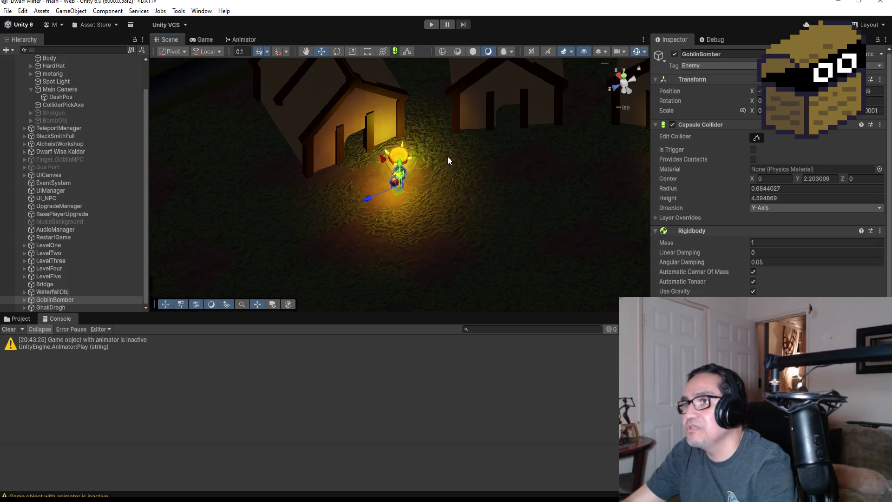
scroll(767, 186, "down", 8)
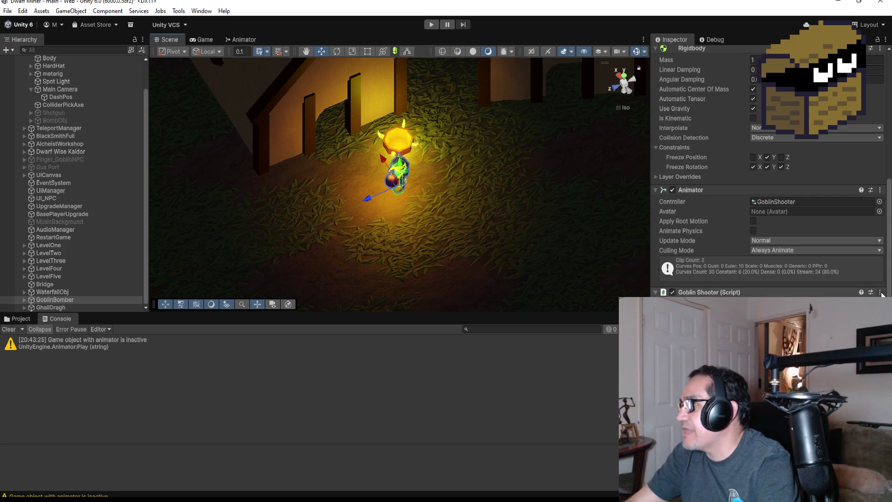
scroll(766, 186, "up", 8)
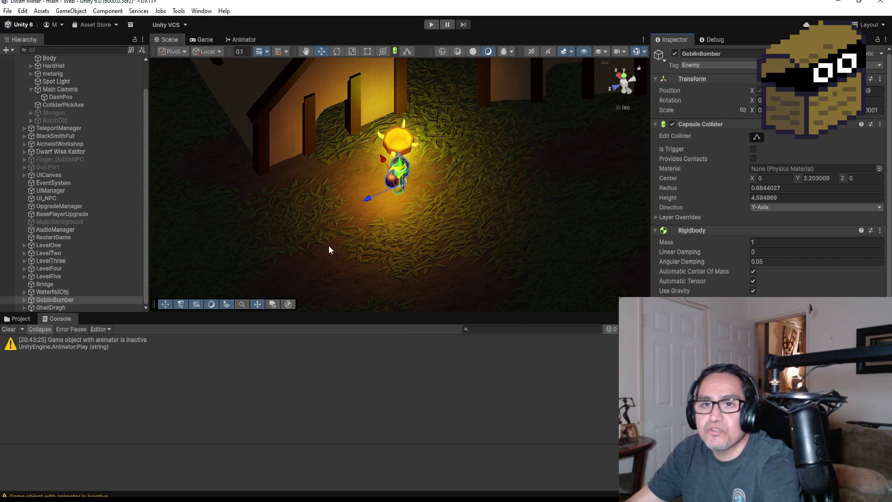
double_click(77, 299)
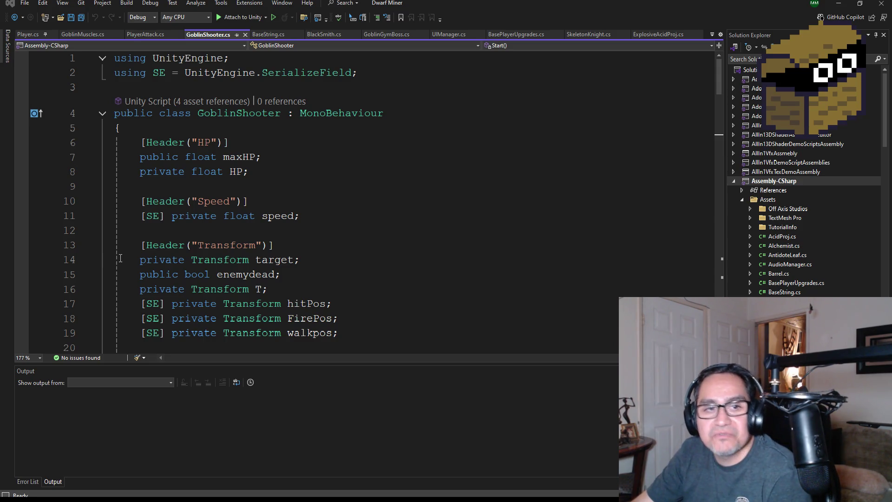
Step: Save, then review GoblinShooter.cs's fields, Awake, Start and Update code from top down
key("ctrl+s")
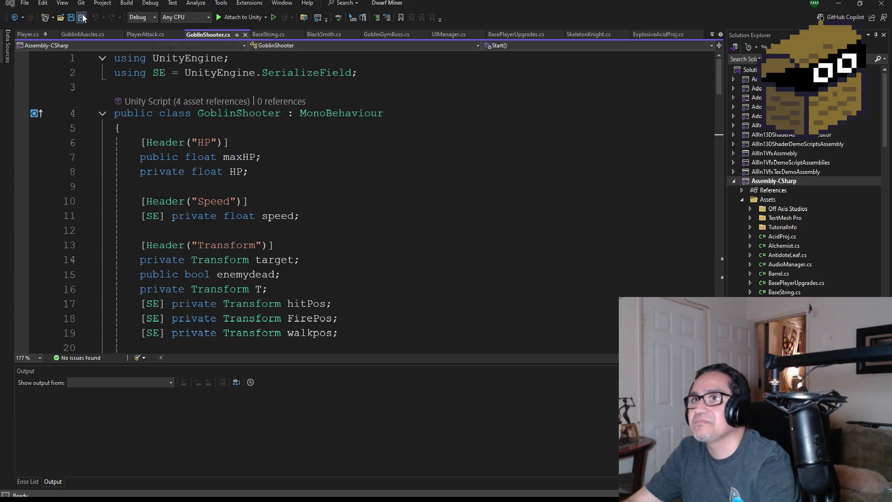
scroll(282, 251, "down", 2)
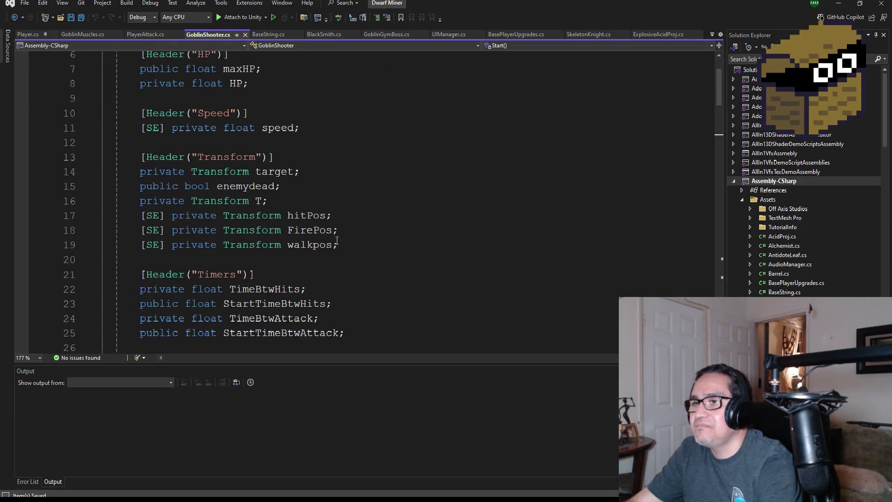
scroll(328, 239, "up", 2)
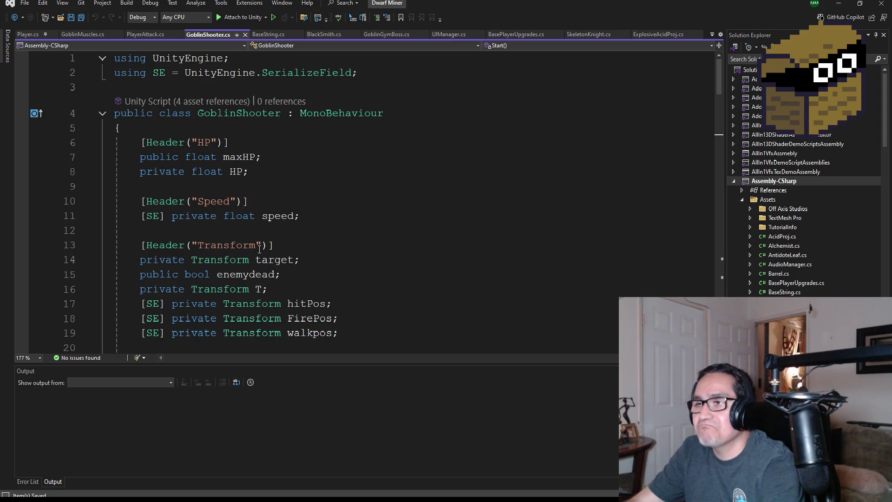
scroll(349, 242, "down", 5)
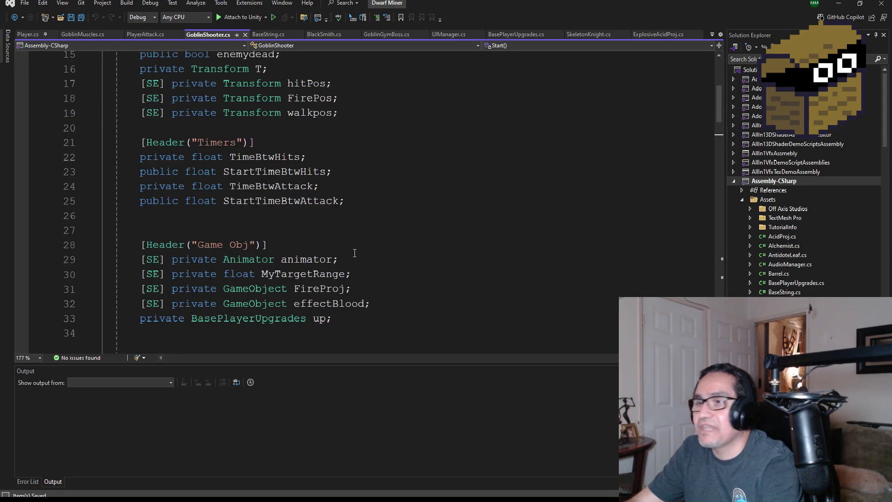
scroll(367, 232, "down", 4)
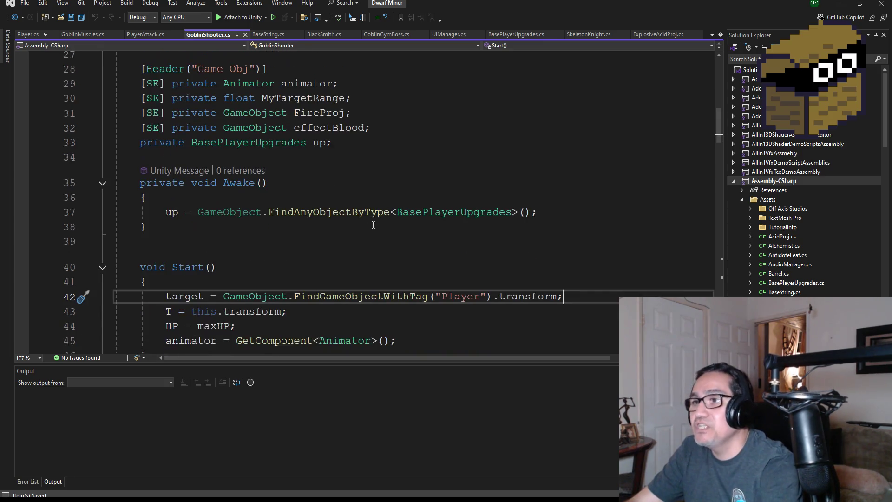
scroll(371, 237, "down", 3)
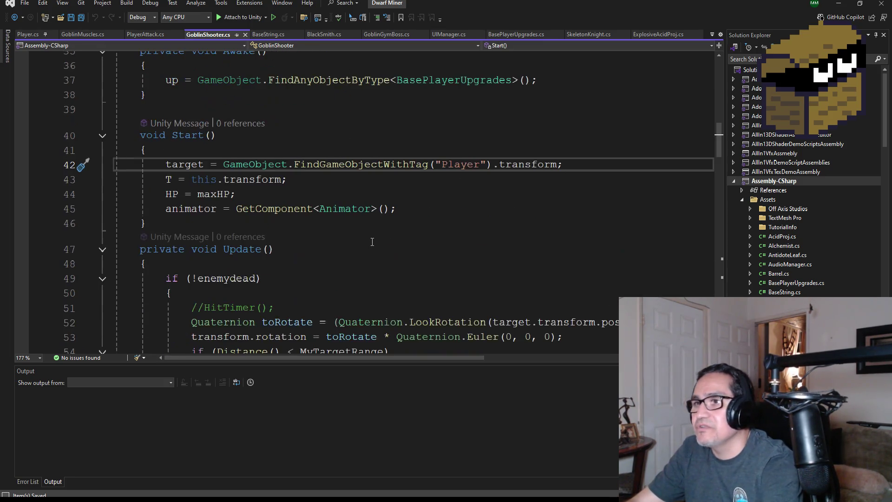
scroll(370, 242, "down", 5)
scroll(353, 238, "down", 13)
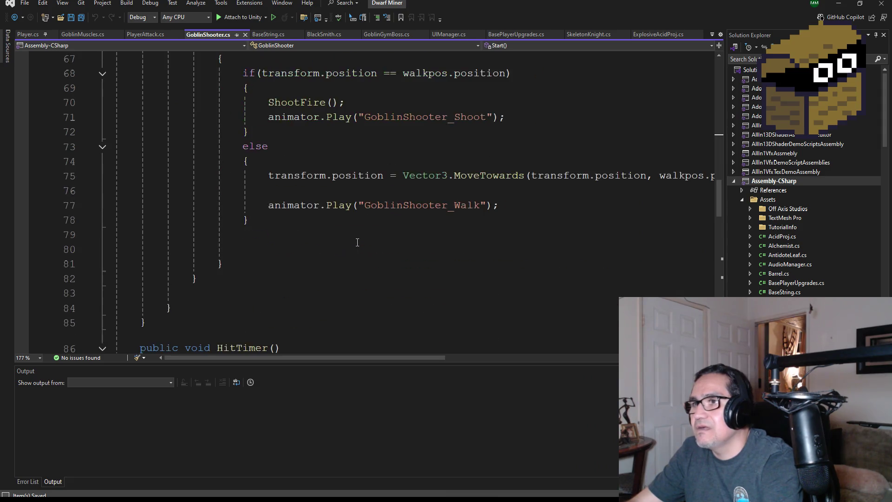
scroll(360, 241, "down", 6)
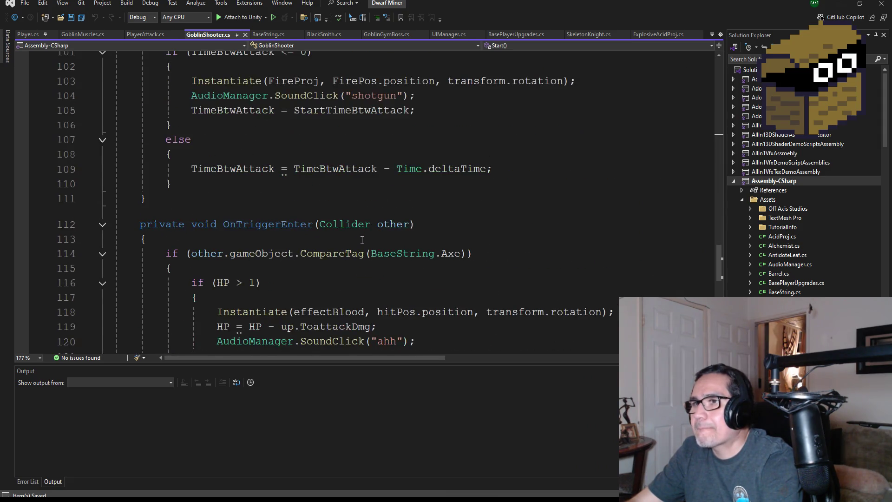
scroll(563, 233, "up", 16)
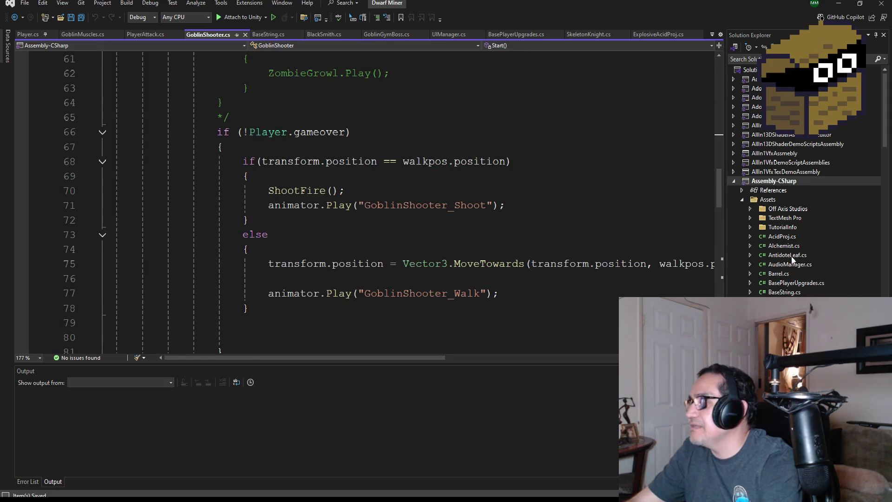
scroll(791, 255, "down", 12)
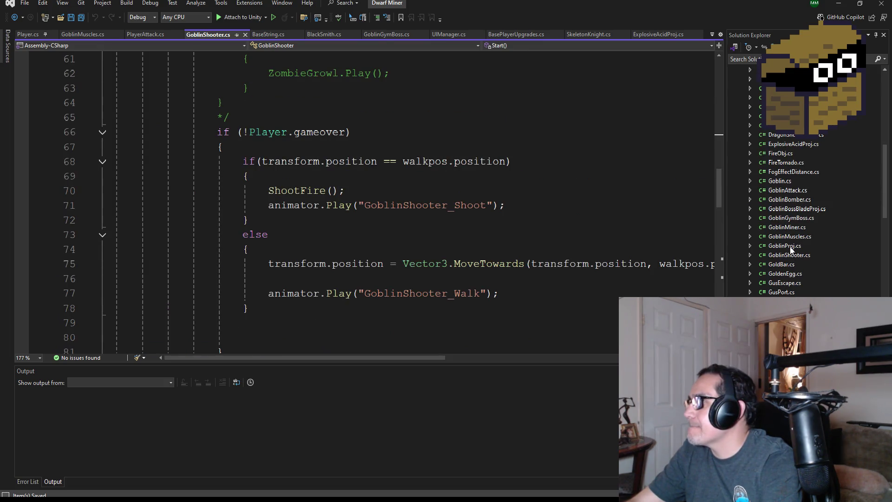
Step: Open GoblinBomber.cs, delete the default Start and Update stubs, and save all
double_click(789, 200)
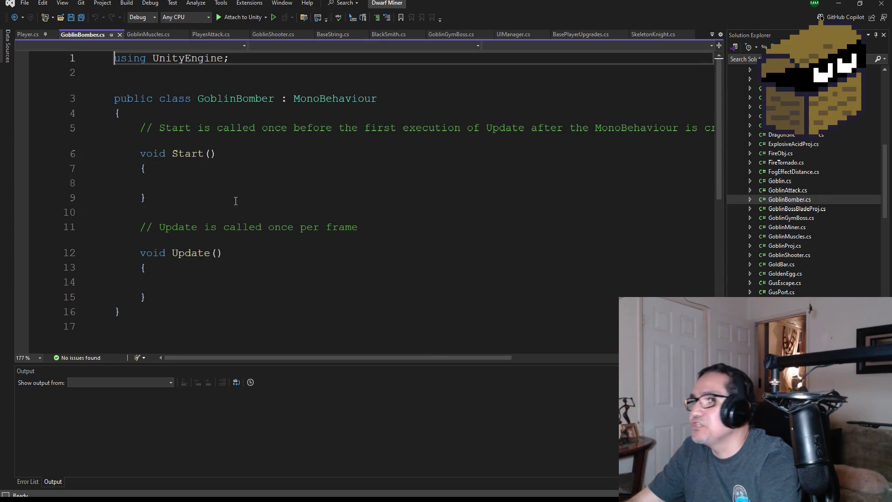
mouse_move(185, 294)
left_mouse_down()
mouse_move(88, 225)
mouse_move(83, 126)
left_mouse_up()
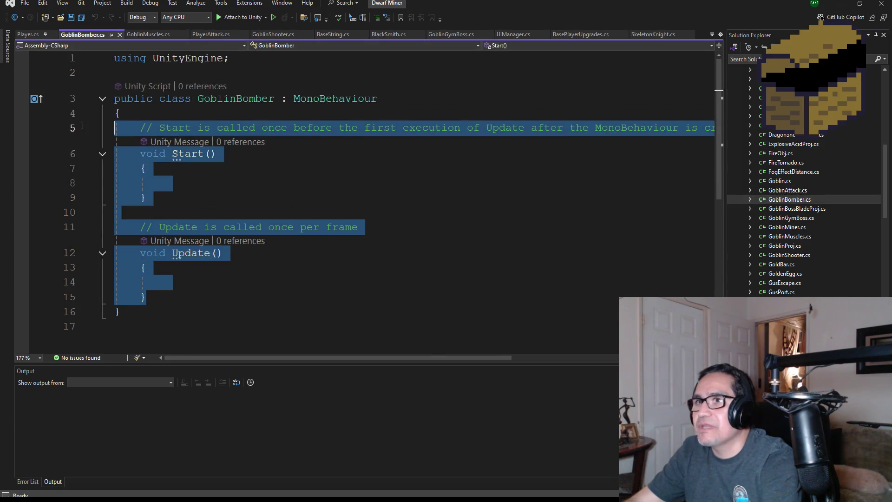
key("Delete")
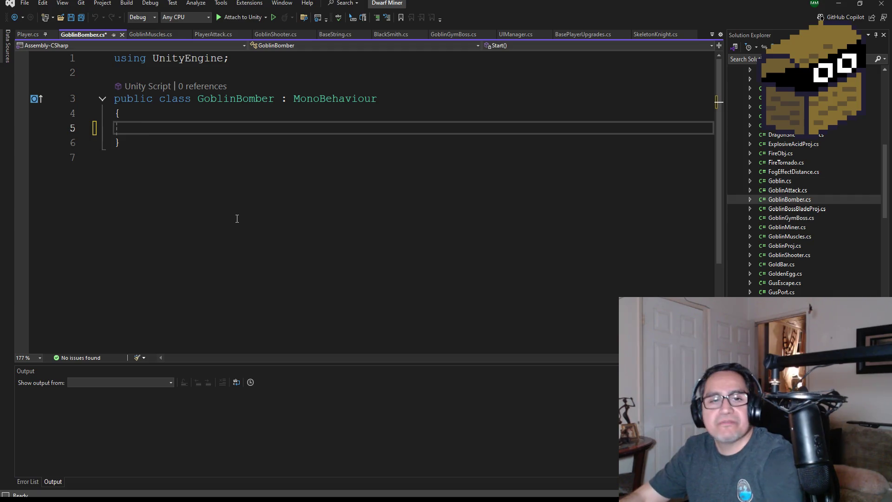
key("Tab")
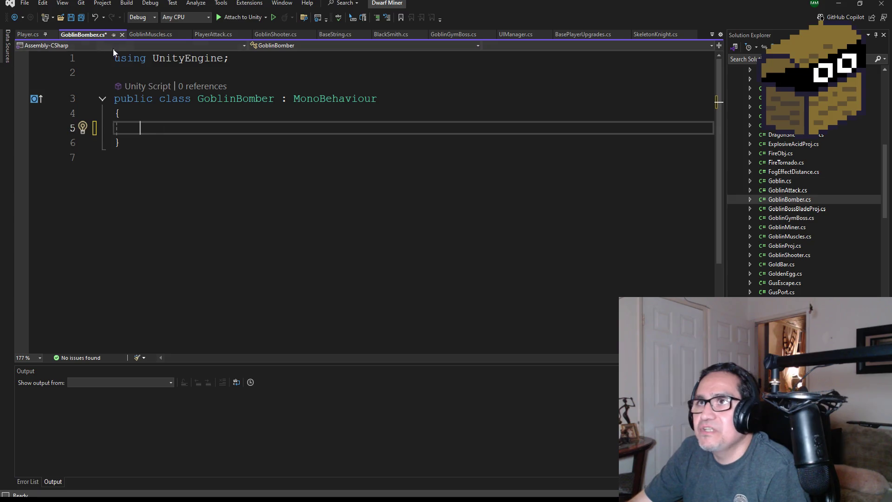
left_click(81, 17)
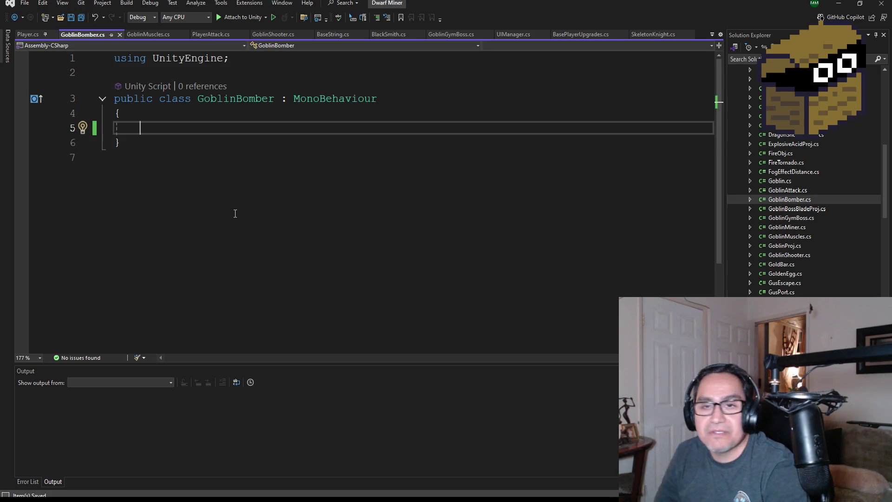
left_click(154, 35)
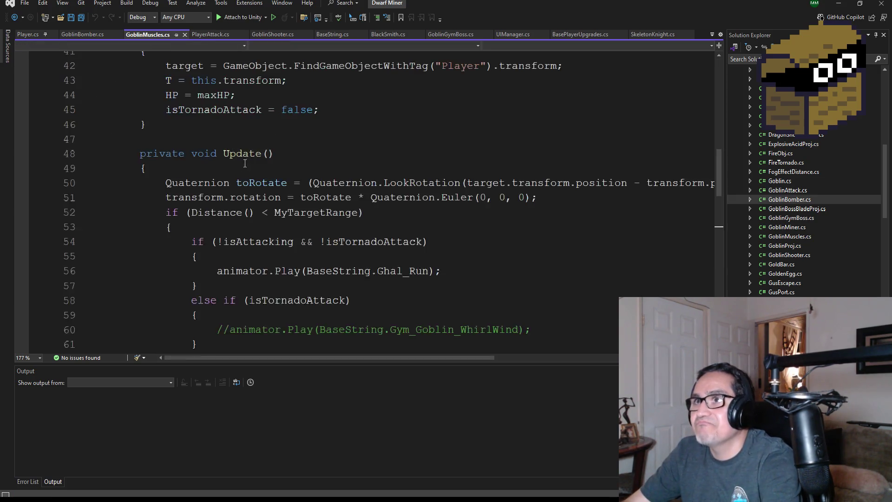
Step: Select the HP header with its maxHP and HP fields in GoblinMuscles.cs and save all
scroll(251, 166, "up", 12)
scroll(251, 166, "up", 2)
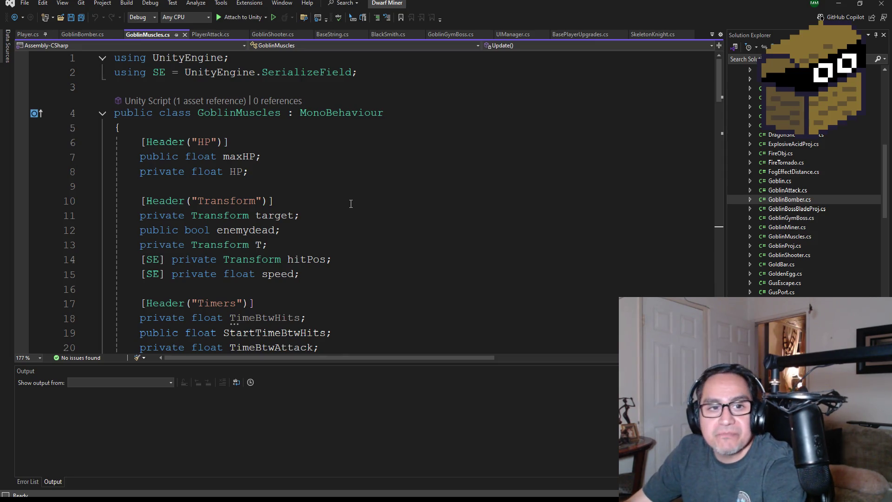
left_click(283, 173)
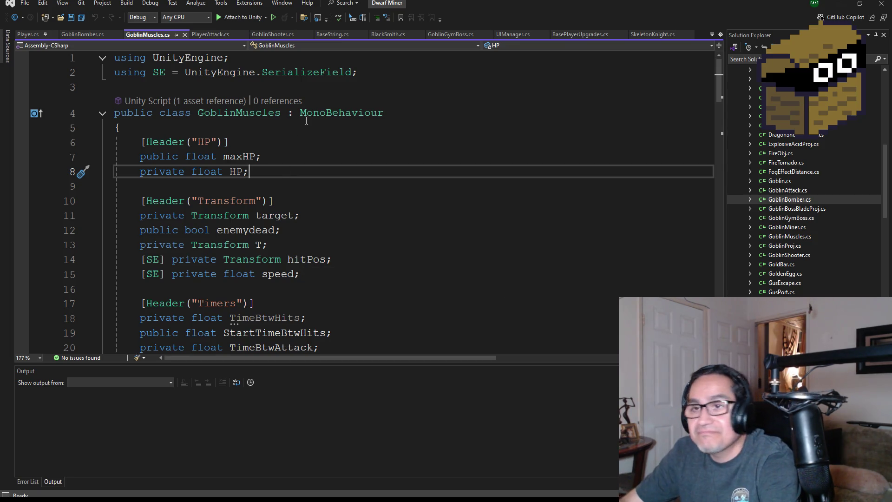
left_click_drag(277, 176, 115, 141)
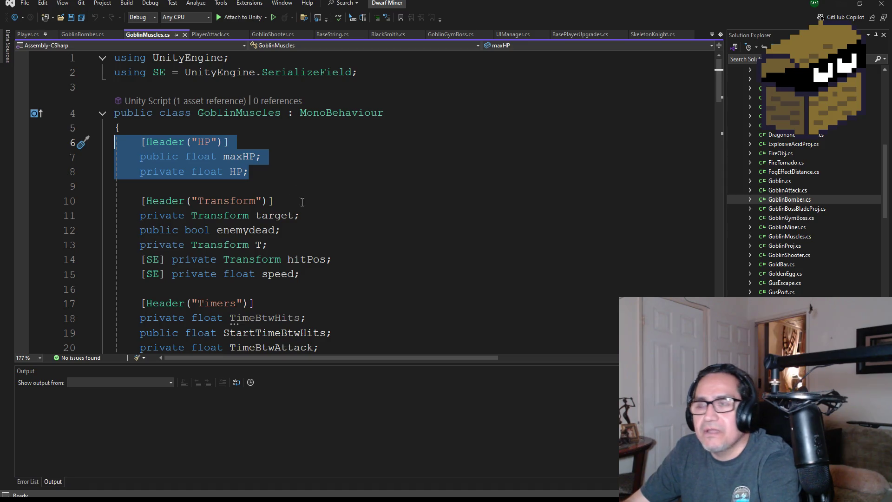
left_click(84, 18)
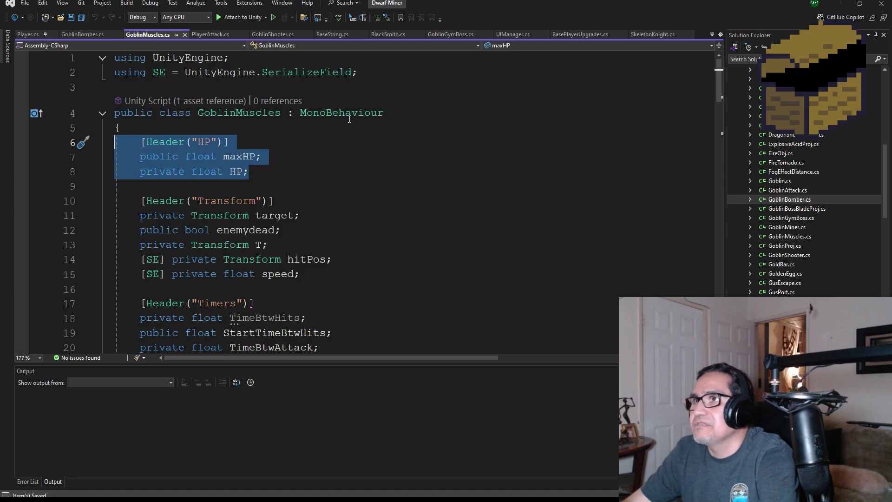
scroll(763, 181, "up", 4)
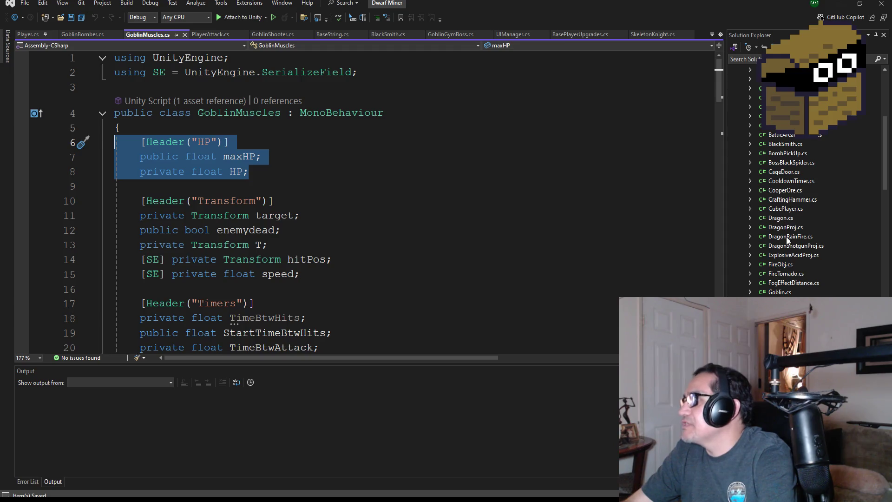
scroll(790, 260, "down", 2)
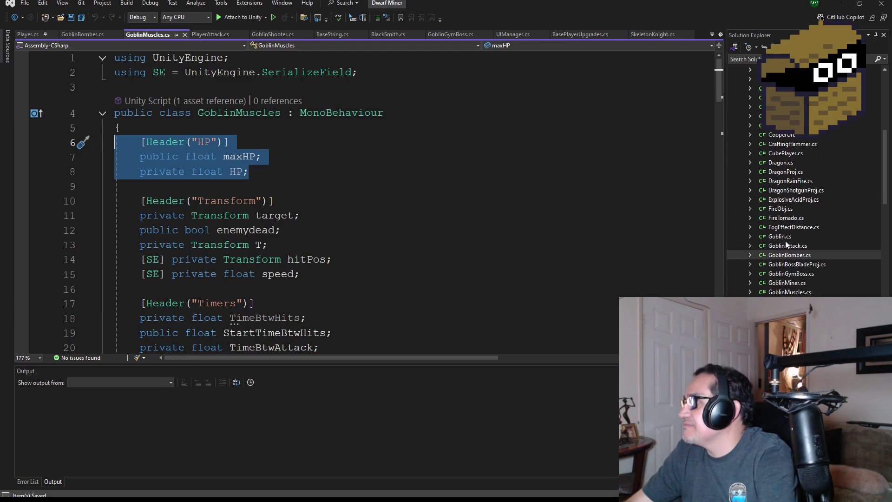
left_click(785, 238)
Step: Open GoblinBomber.cs, then bring up GoblinShooter.cs scrolled to its top
double_click(782, 236)
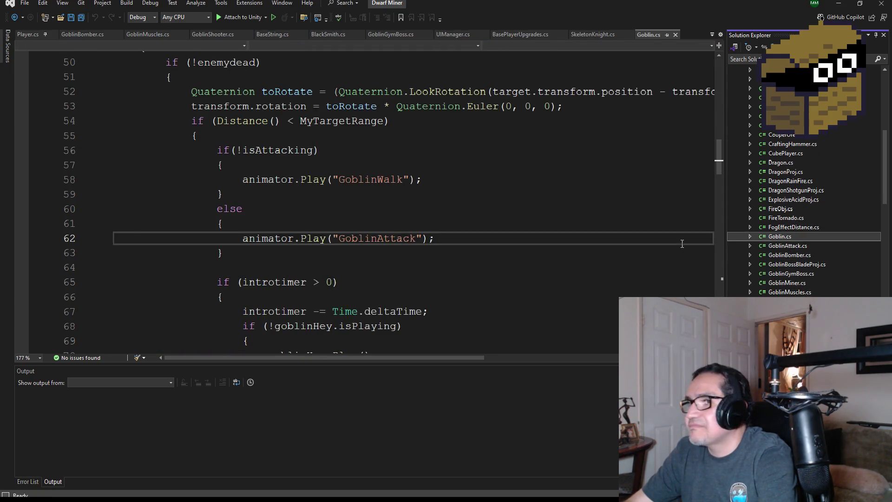
double_click(788, 254)
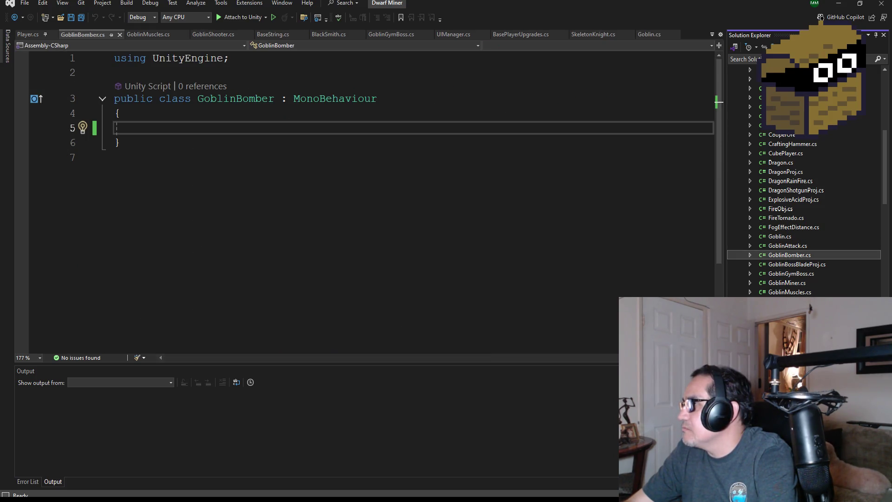
left_click(214, 34)
scroll(342, 215, "up", 15)
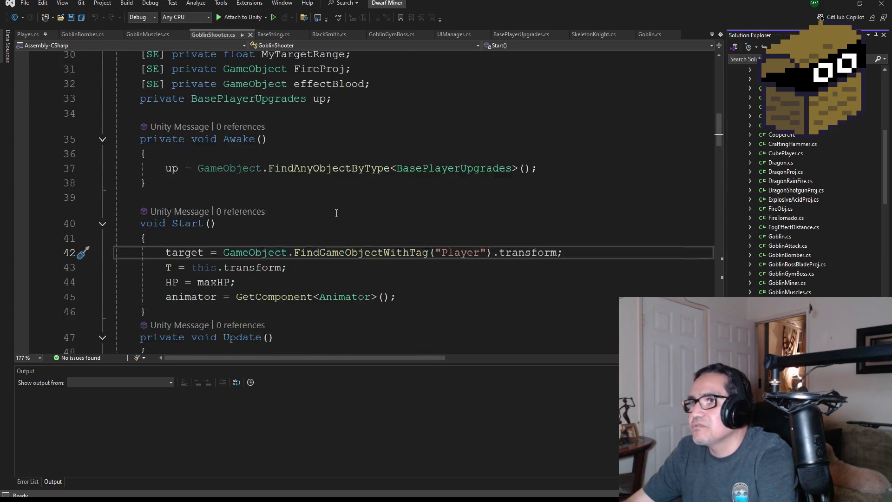
scroll(342, 215, "up", 2)
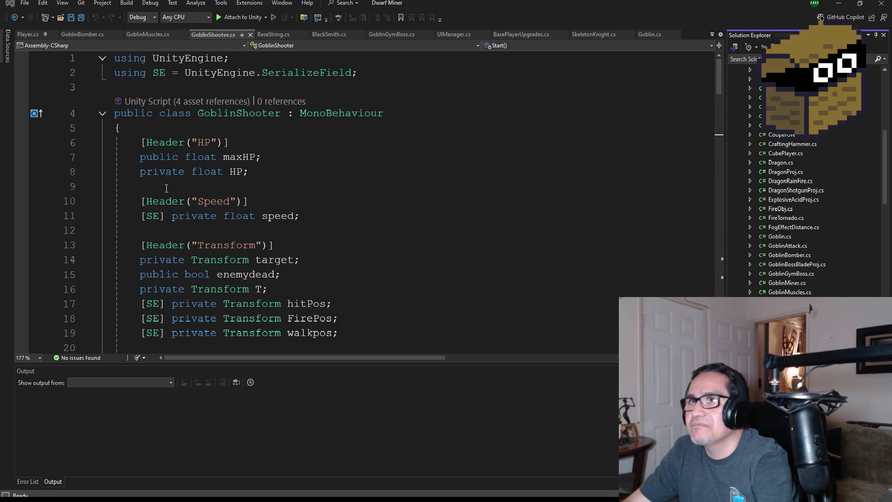
scroll(295, 232, "down", 5)
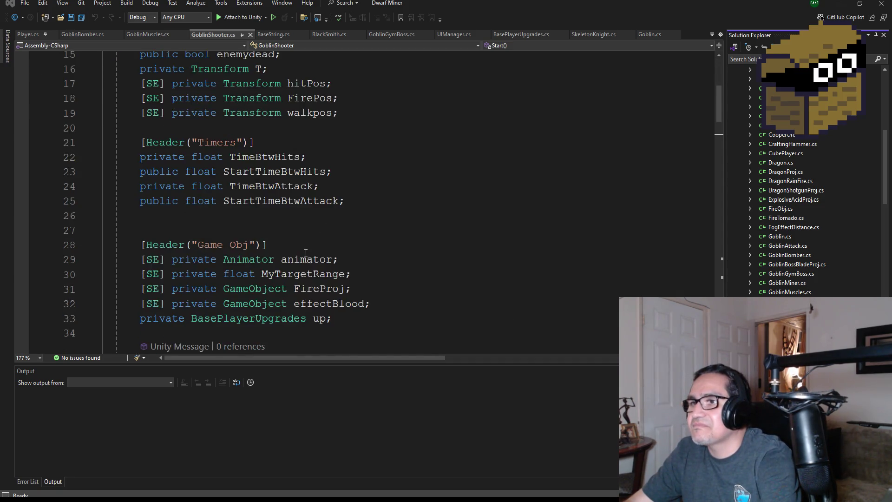
scroll(131, 147, "up", 5)
Step: Select GoblinShooter's fields from the HP header through Awake, then return to GoblinBomber.cs
left_click(131, 144)
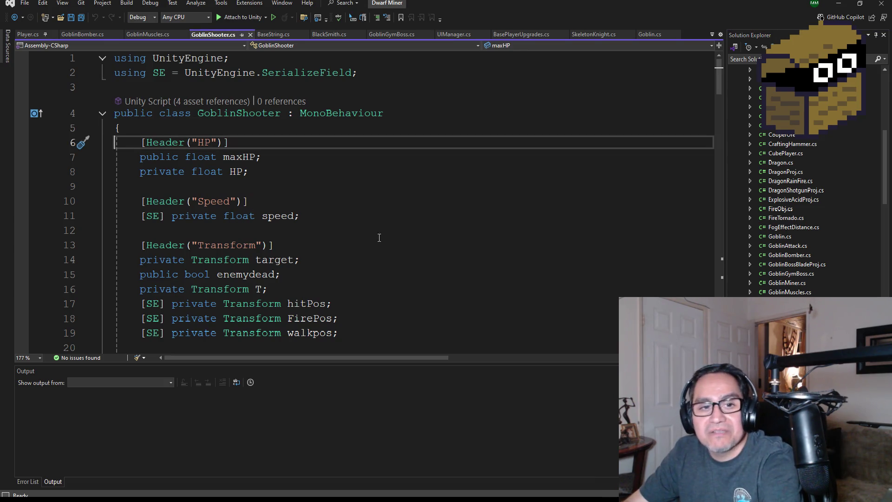
scroll(386, 244, "down", 8)
scroll(386, 244, "down", 1)
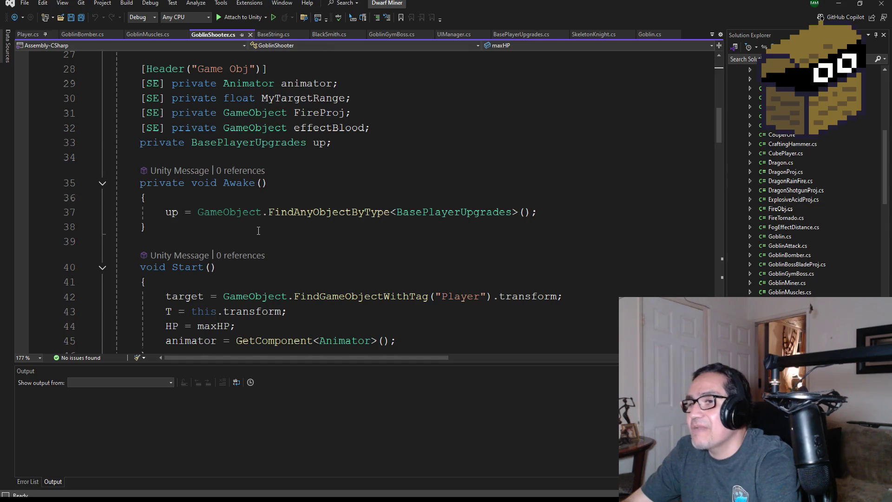
scroll(260, 231, "down", 3)
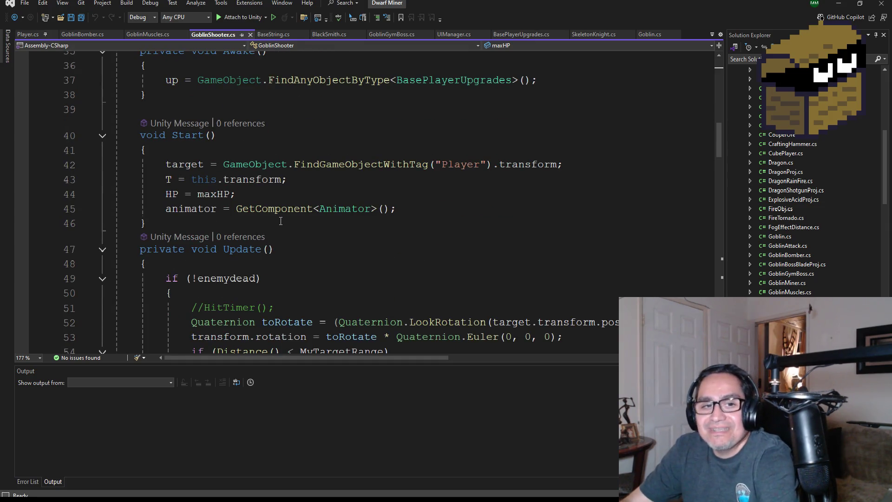
scroll(281, 221, "down", 10)
scroll(291, 218, "up", 20)
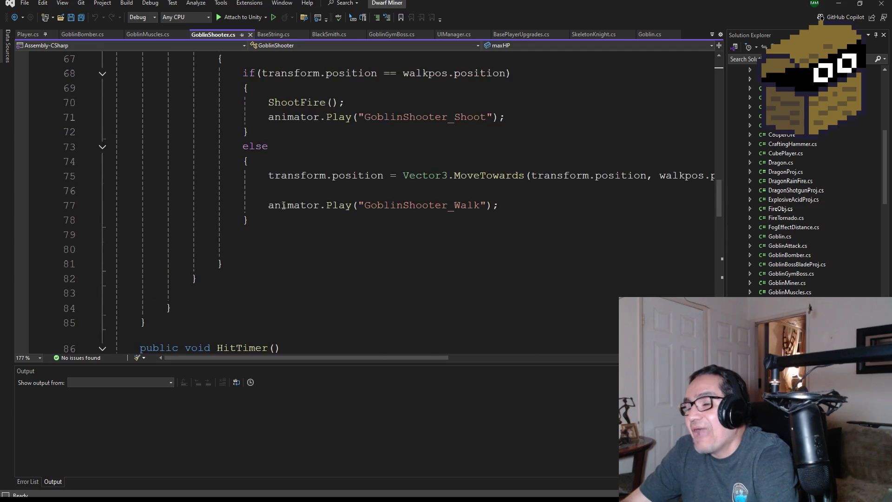
scroll(287, 196, "up", 4)
scroll(289, 205, "down", 5)
scroll(342, 235, "down", 1)
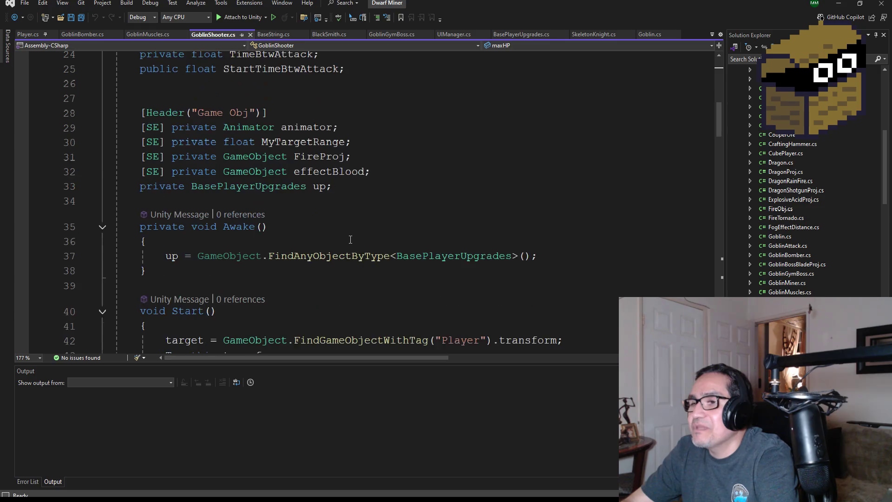
left_click(307, 272, "shift")
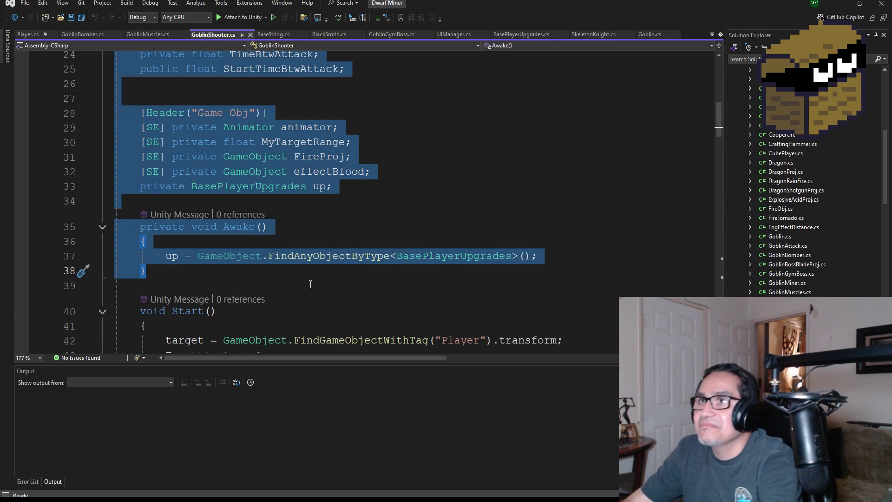
left_click(93, 35)
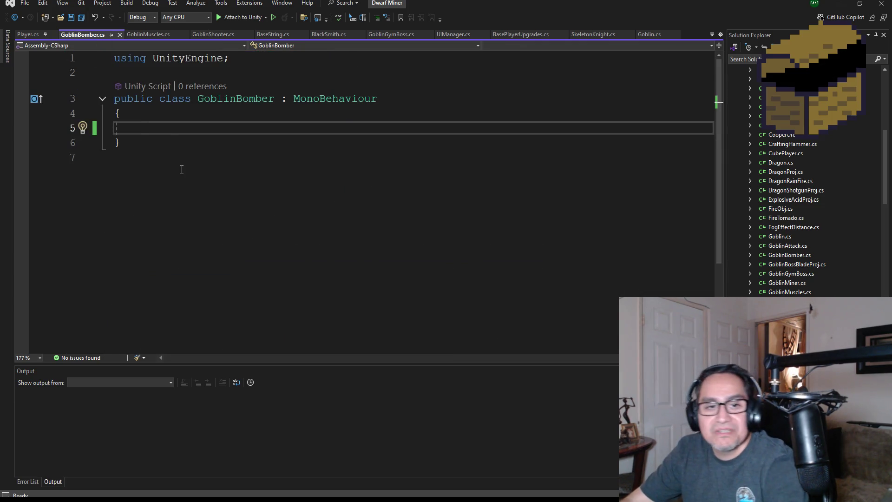
Step: Paste GoblinShooter's fields and Awake method into GoblinBomber, add a line under using UnityEngine, and save
key("ctrl+v")
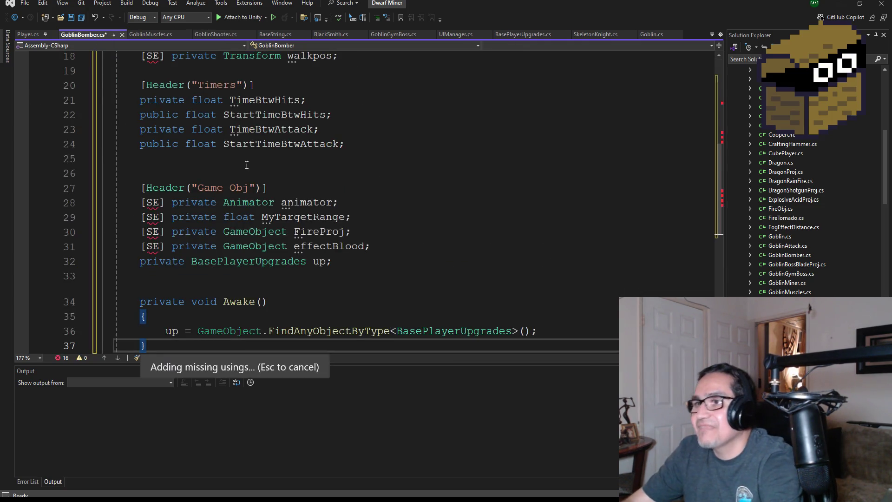
left_click(246, 59)
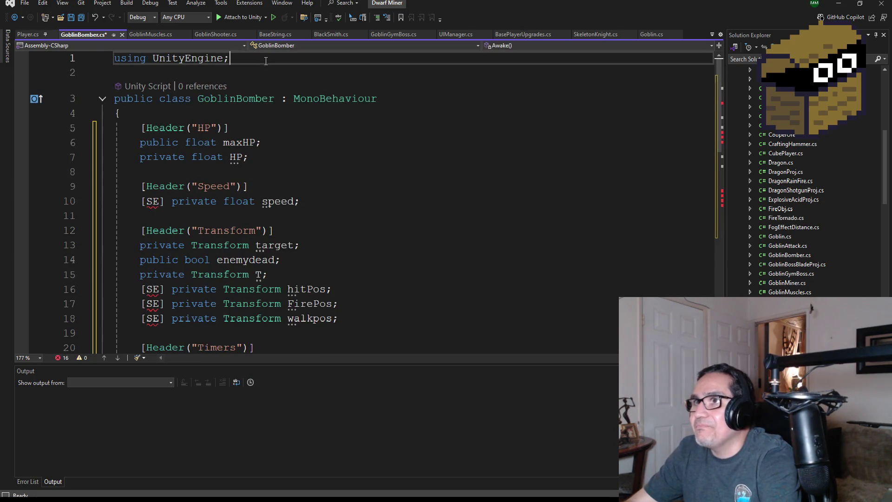
key("Return")
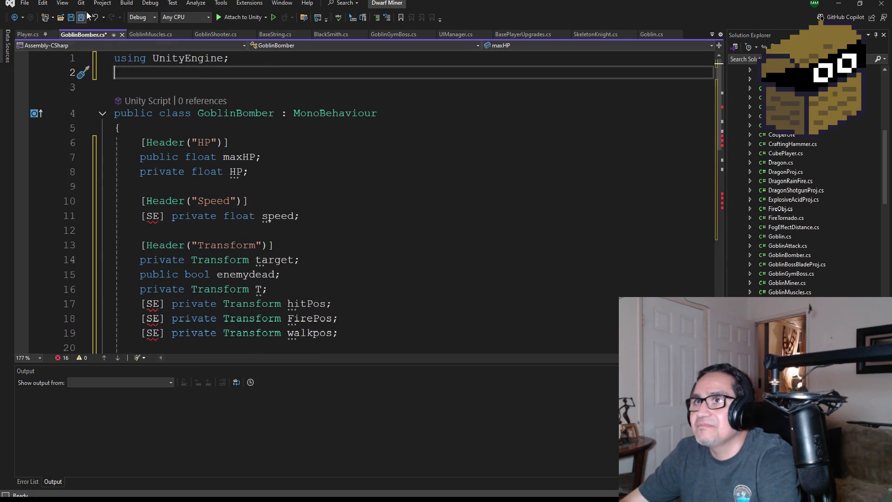
left_click(86, 17)
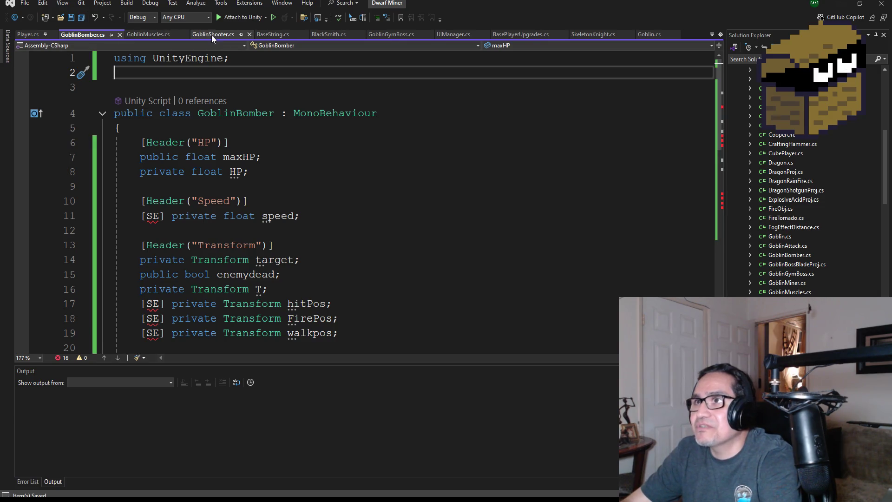
Step: Copy the SE SerializeField alias line from GoblinShooter.cs onto line 2 of GoblinBomber.cs and save
left_click(213, 34)
scroll(286, 80, "up", 8)
left_click_drag(358, 73, 114, 74)
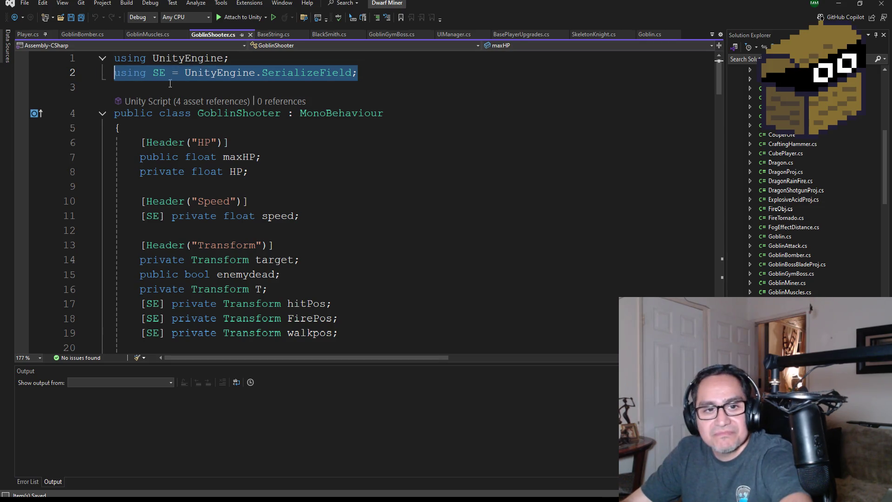
left_click(155, 35)
left_click(76, 33)
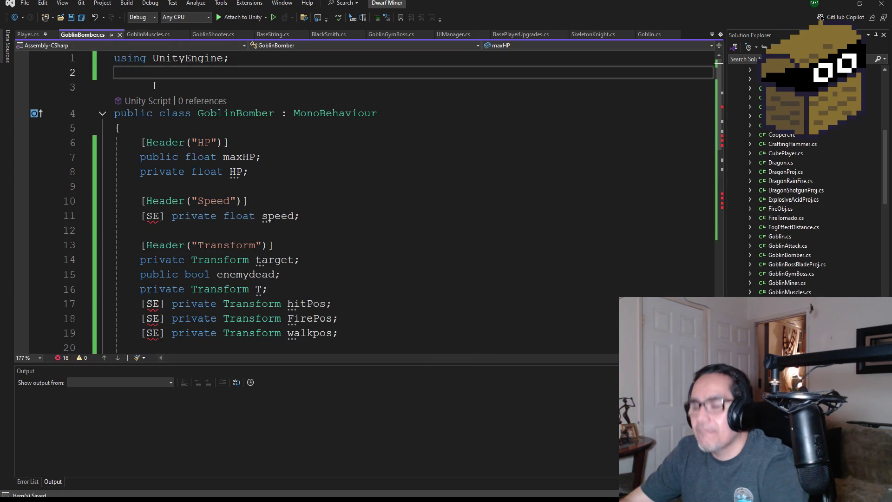
type("using SE = UnityEngine.SerializeField;")
left_click(81, 20)
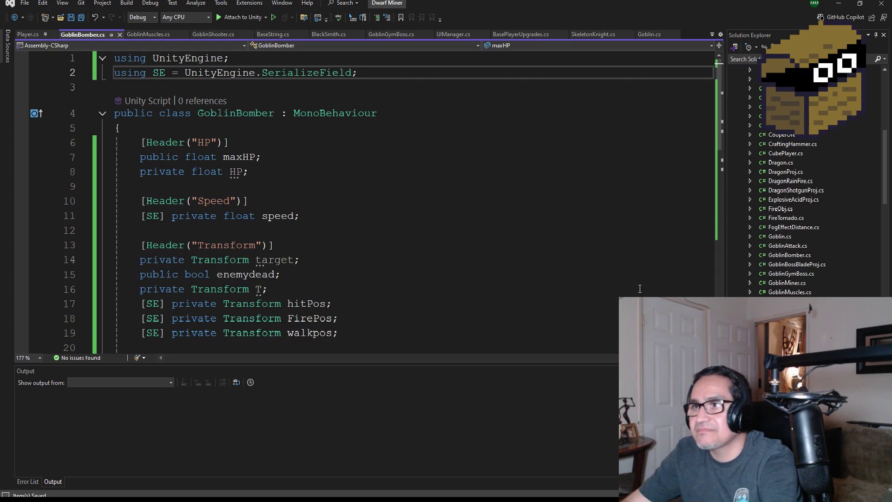
scroll(290, 206, "down", 1)
Step: Add blank lines below the Awake method in GoblinBomber.cs and save
scroll(171, 111, "up", 1)
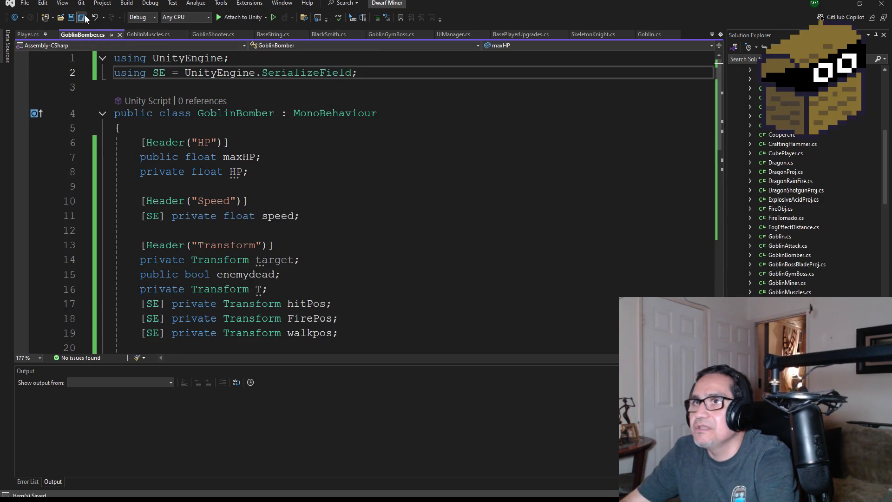
scroll(280, 251, "down", 8)
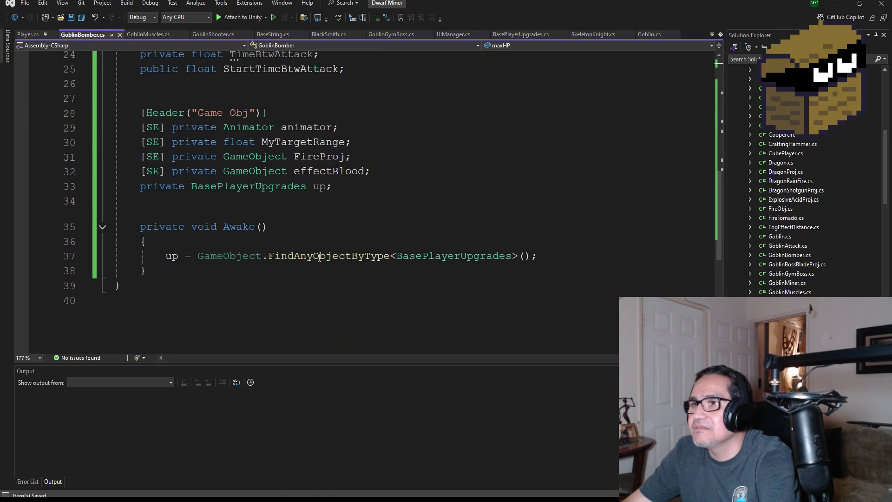
scroll(324, 257, "down", 1)
left_click(219, 230)
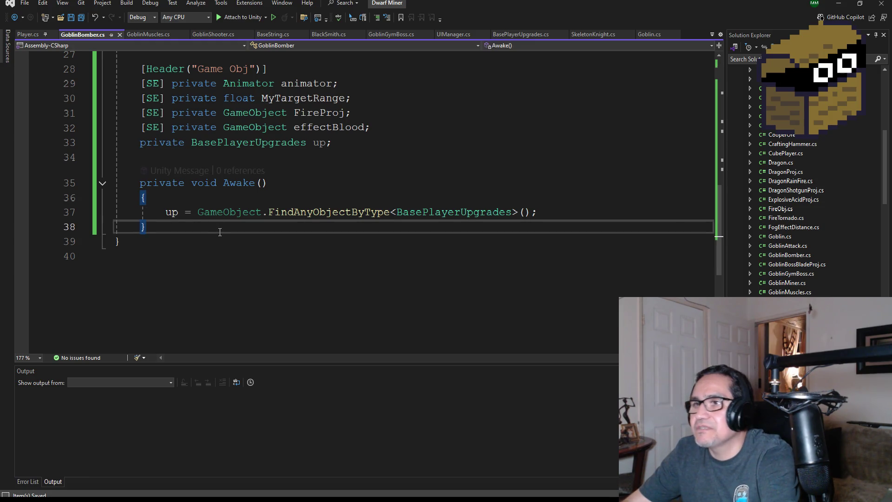
key("Return")
key("Return")
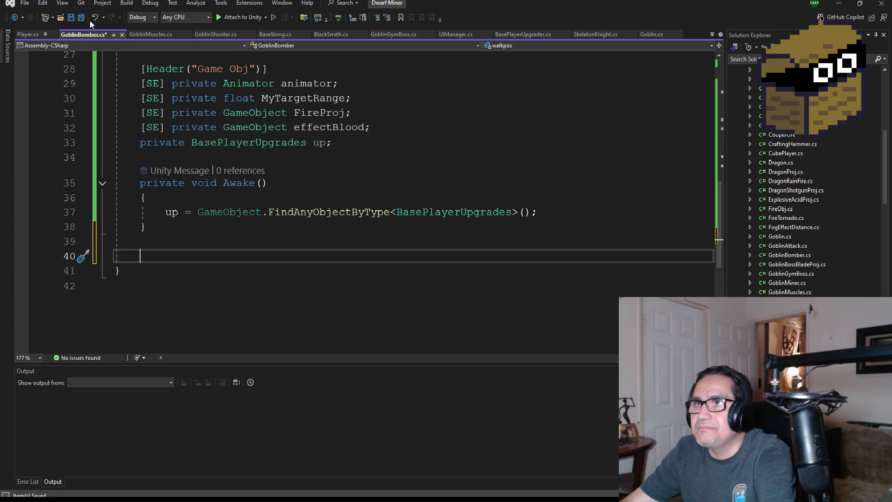
key("ctrl+s")
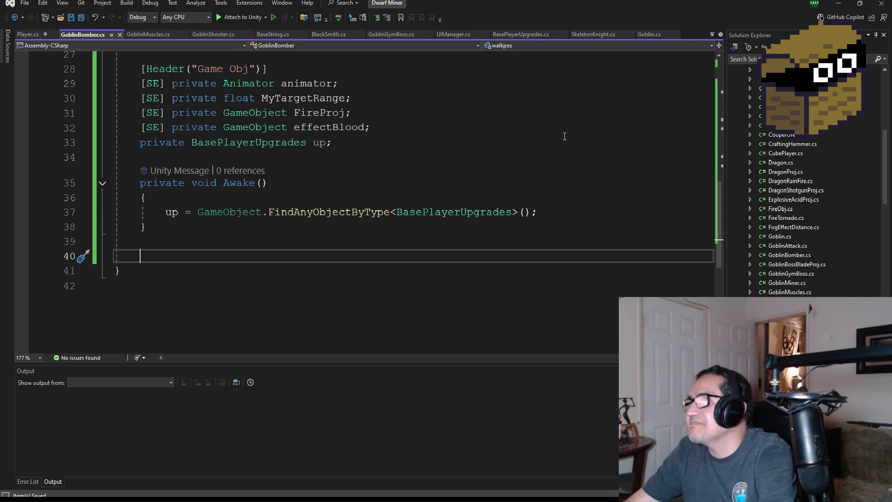
Step: Copy the Start method from GoblinShooter.cs and paste it after Awake in GoblinBomber.cs
left_click_drag(216, 34, 160, 37)
scroll(255, 218, "down", 4)
scroll(254, 218, "down", 8)
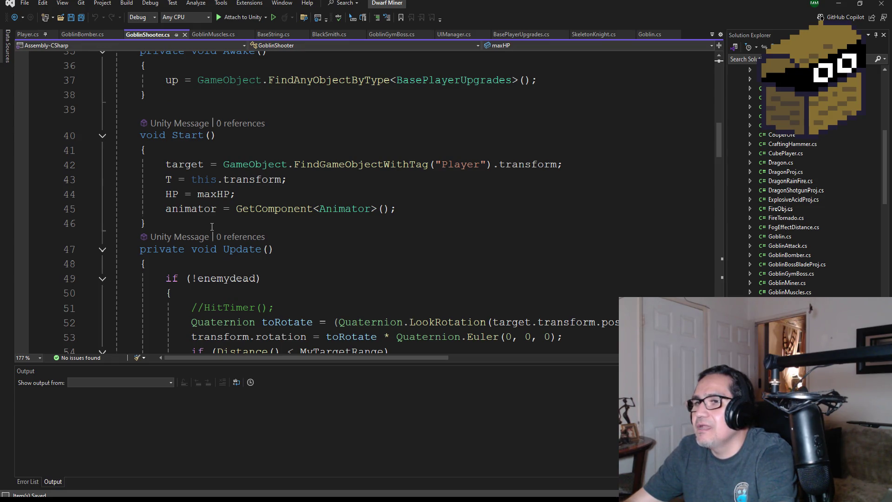
scroll(213, 226, "down", 1)
left_click_drag(148, 180, 116, 91)
key("ctrl+c")
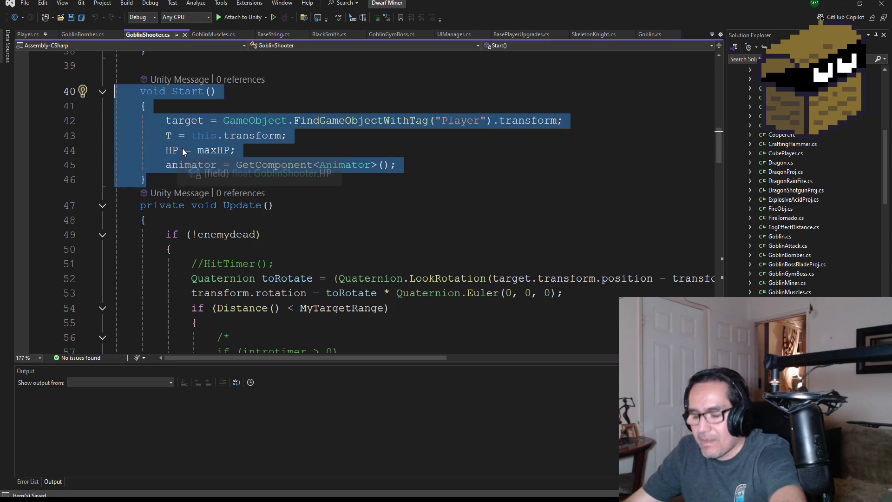
left_click(80, 34)
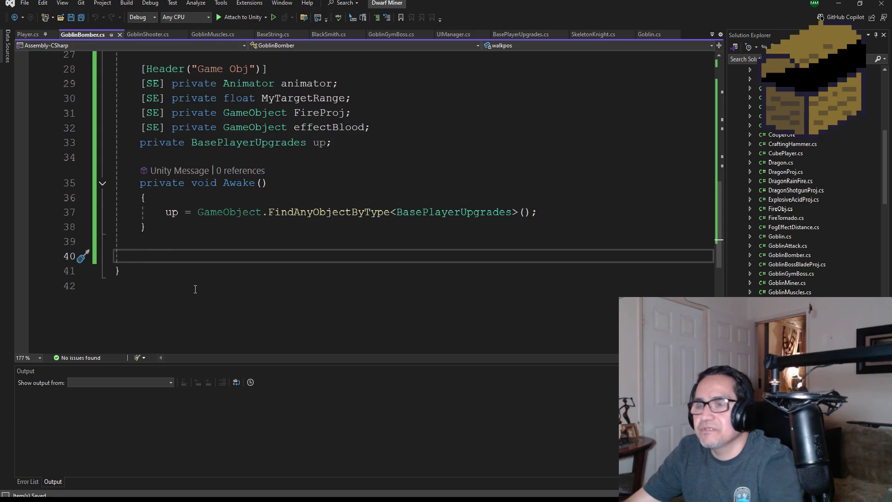
key("ctrl+v")
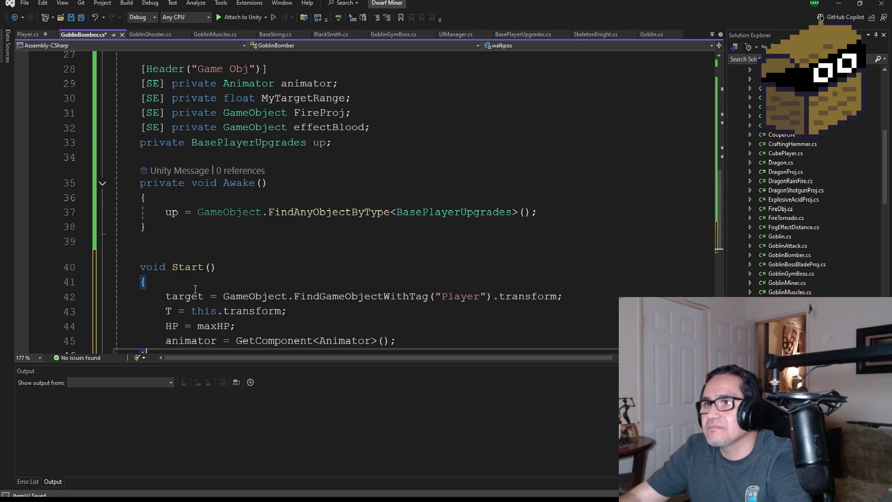
Step: Comment out the animator lookup line in Start with // and save GoblinBomber.cs
scroll(301, 291, "down", 2)
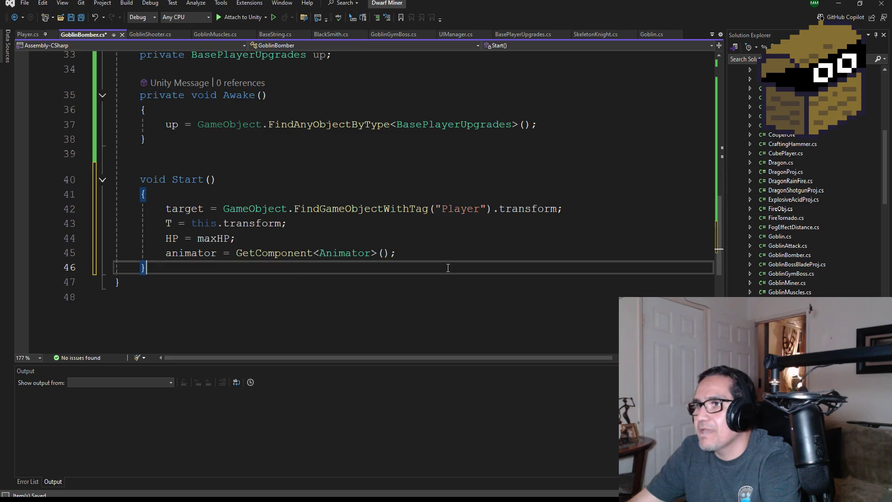
key("Up")
key("Home")
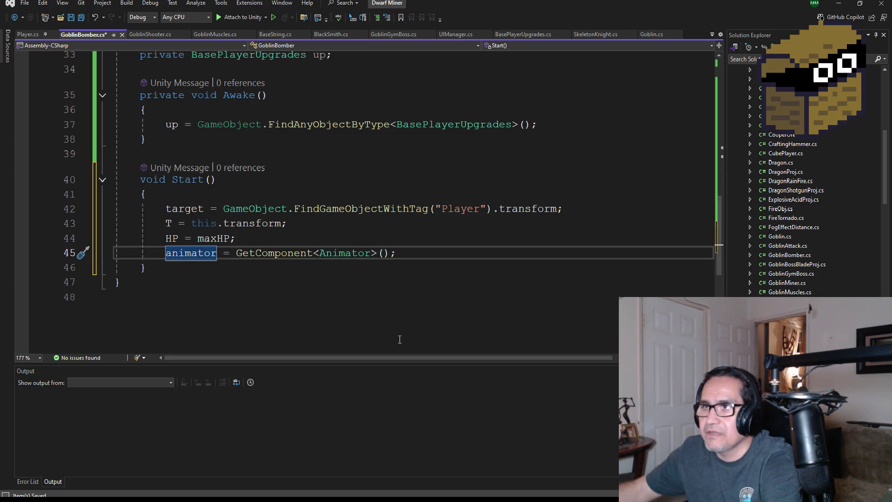
type("//")
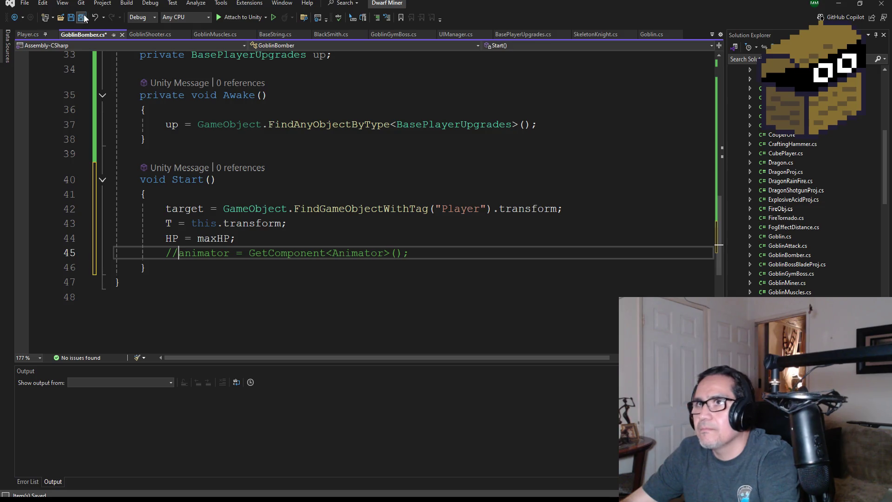
left_click(81, 17)
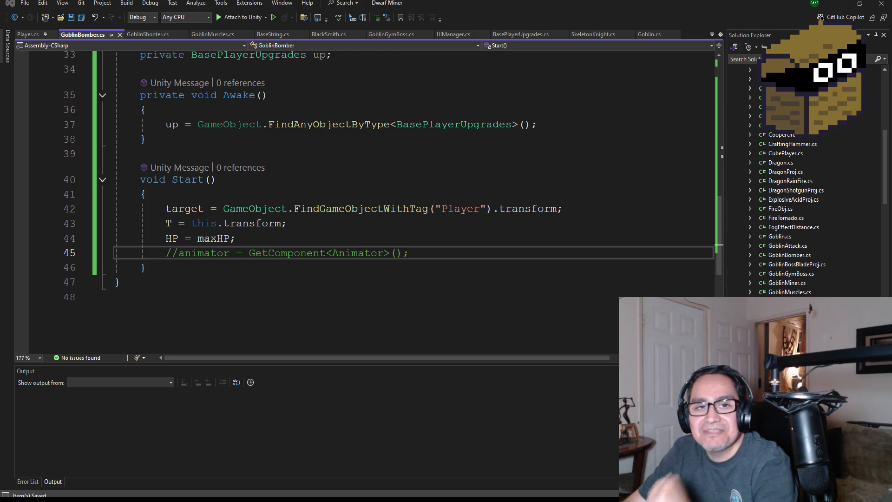
Step: Scroll up to review the saved GoblinBomber.cs fields, Awake and Start methods
scroll(281, 213, "up", 2)
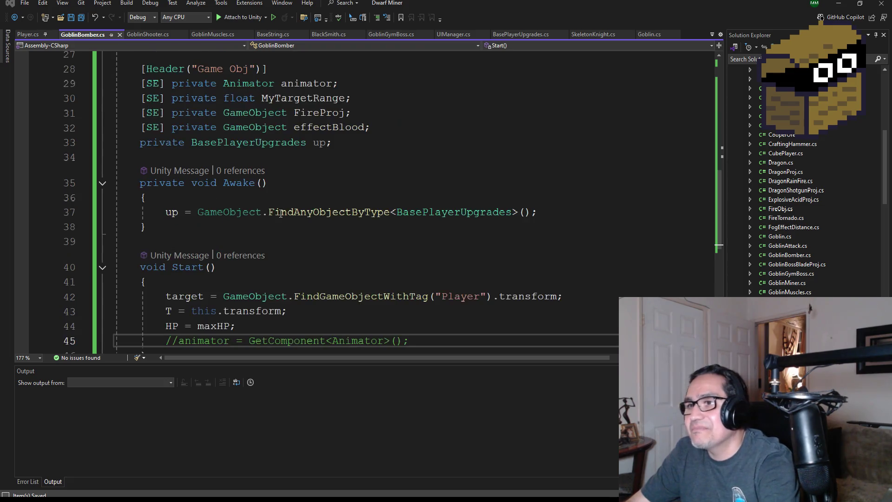
Step: Add an empty line after the closing brace of GoblinBomber's Start method
scroll(280, 213, "down", 3)
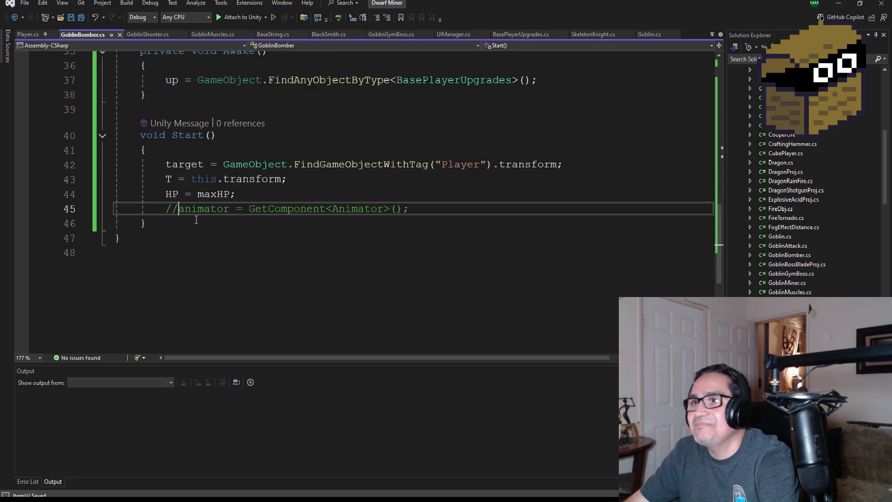
left_click(175, 226)
key("Return")
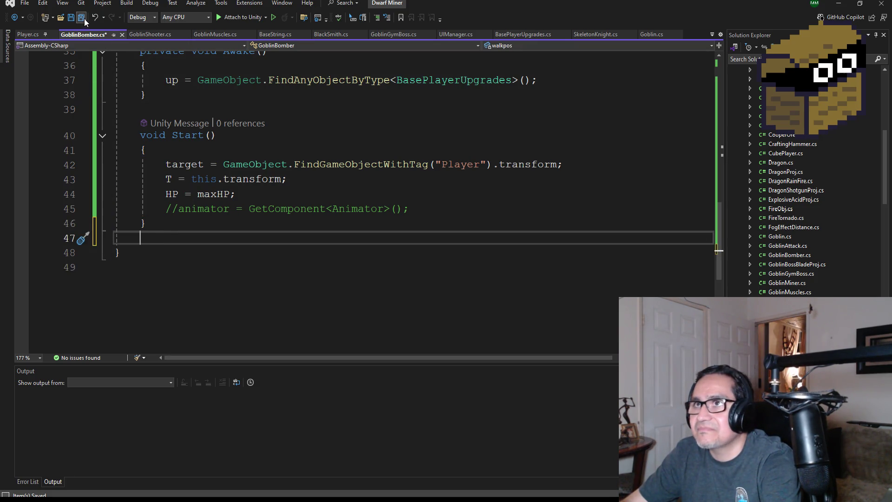
Step: Bring up GoblinShooter.cs and scroll down toward its Update method
scroll(226, 222, "up", 4)
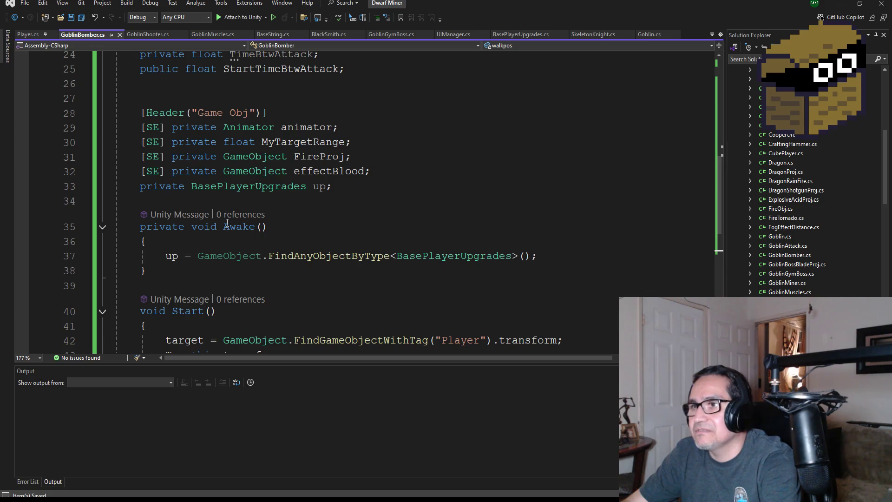
scroll(226, 222, "up", 8)
scroll(246, 213, "down", 5)
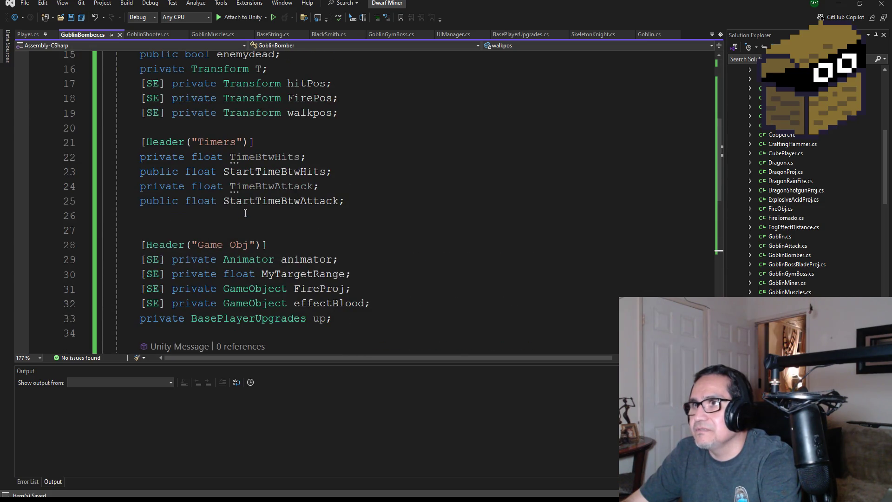
scroll(244, 179, "down", 9)
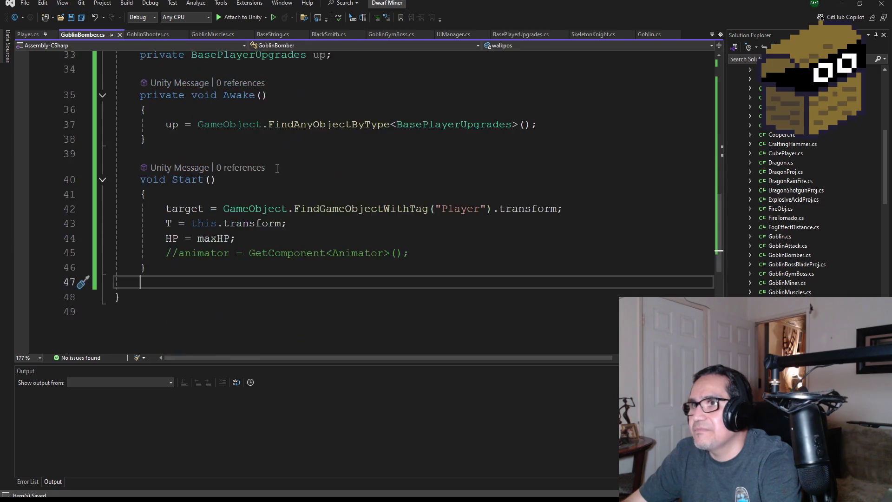
left_click(157, 36)
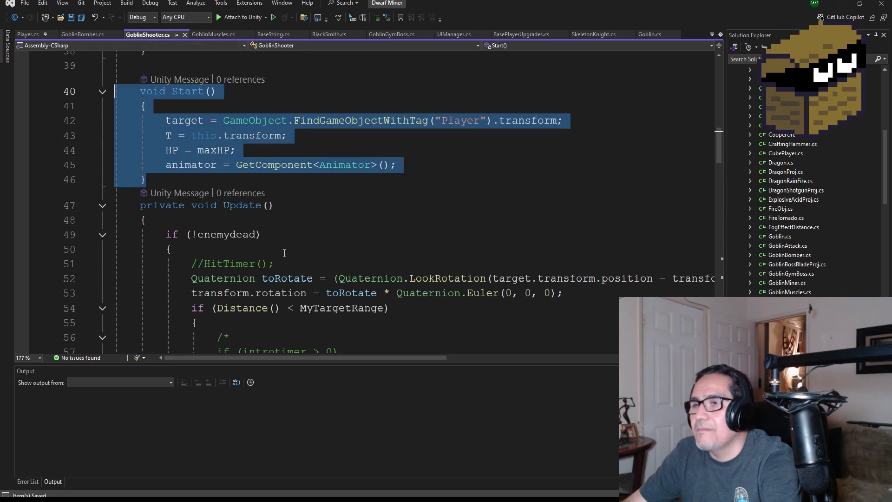
scroll(285, 256, "down", 2)
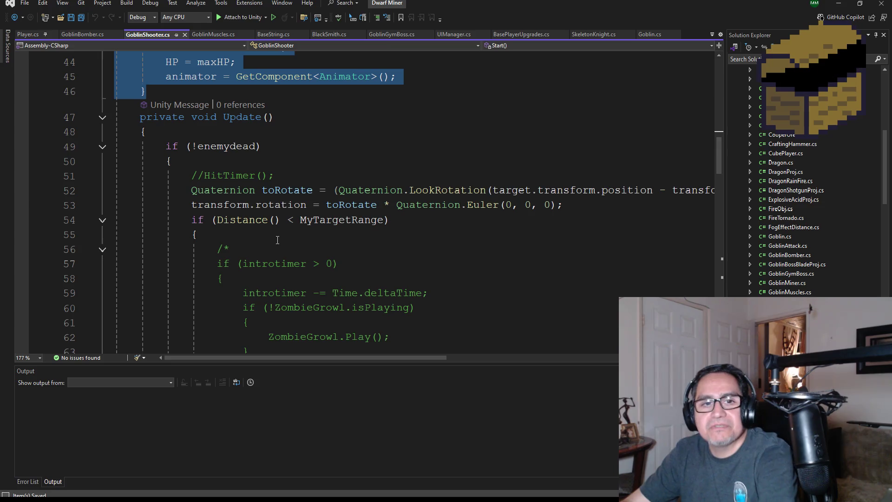